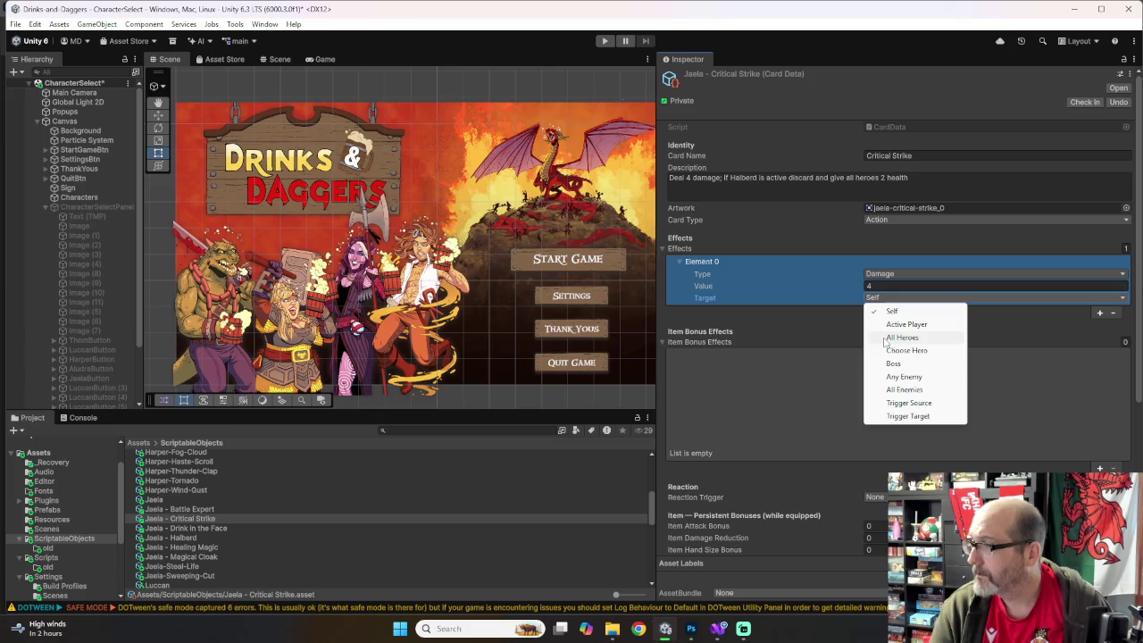
Step: Aim Critical Strike's damage at Any Enemy and add an item bonus that heals All Heroes for 2
left_click(904, 376)
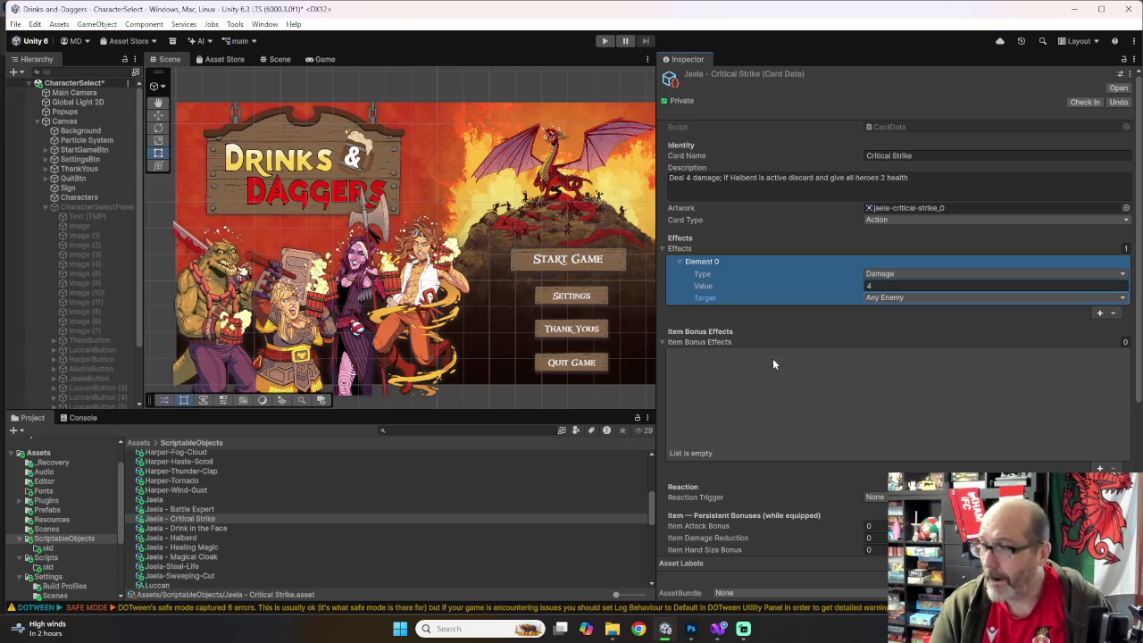
left_click(1101, 469)
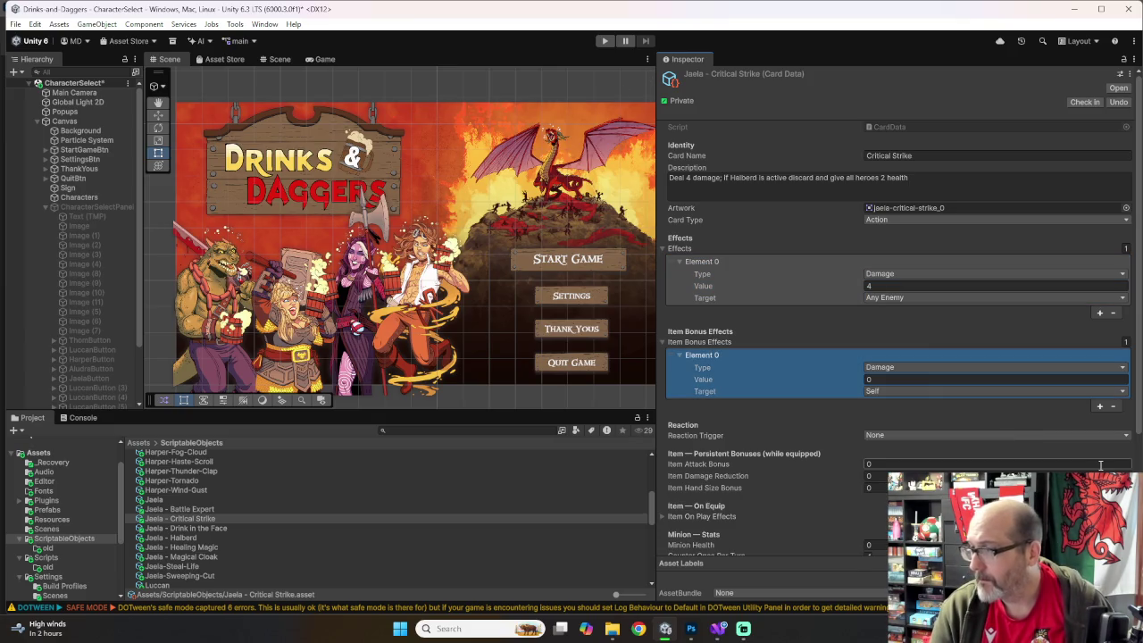
left_click(918, 368)
left_click(894, 394)
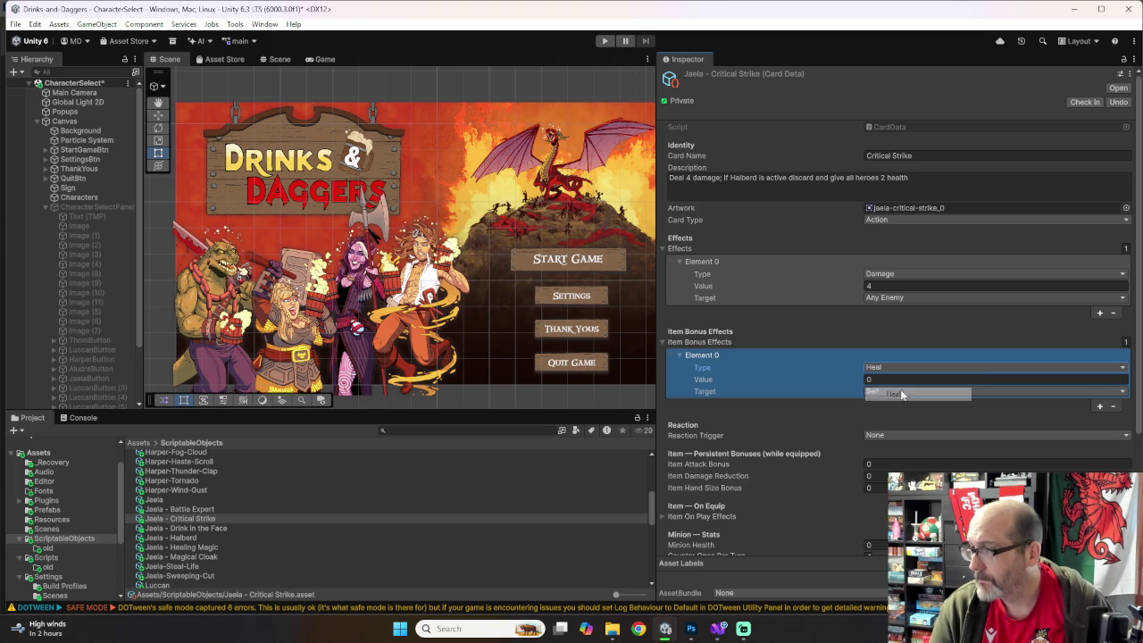
type("2")
left_click(882, 390)
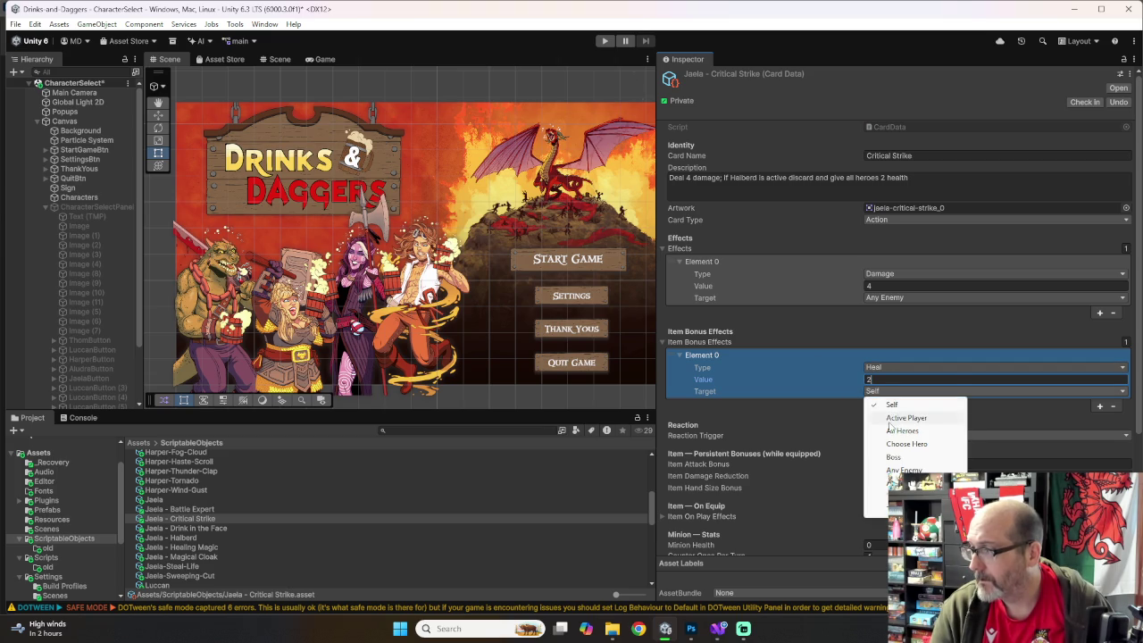
left_click(890, 435)
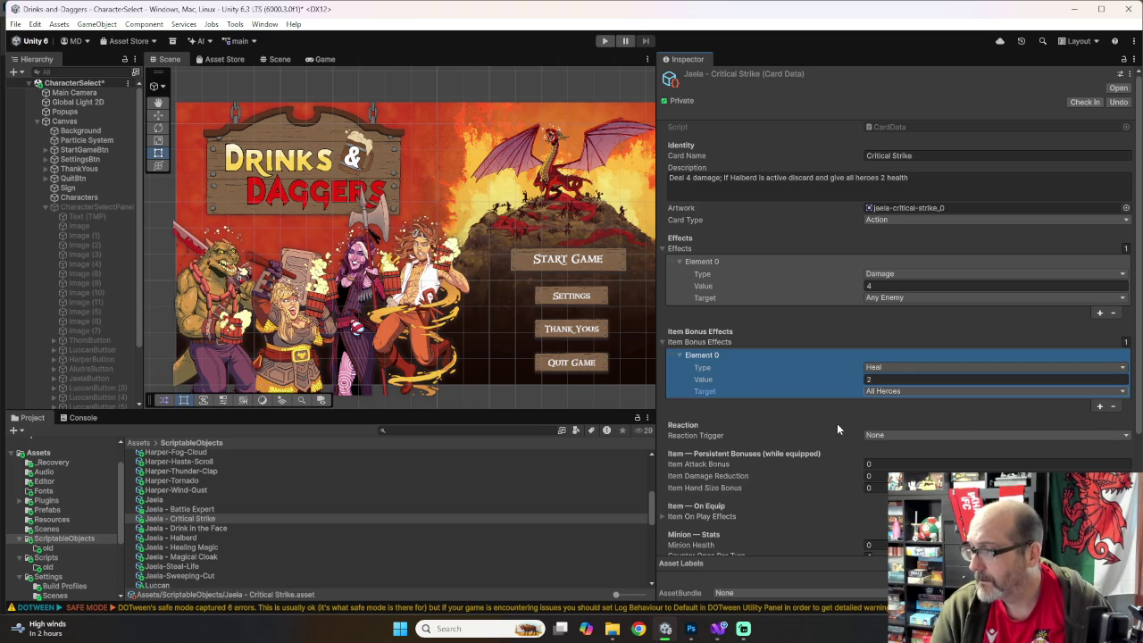
left_click(829, 421)
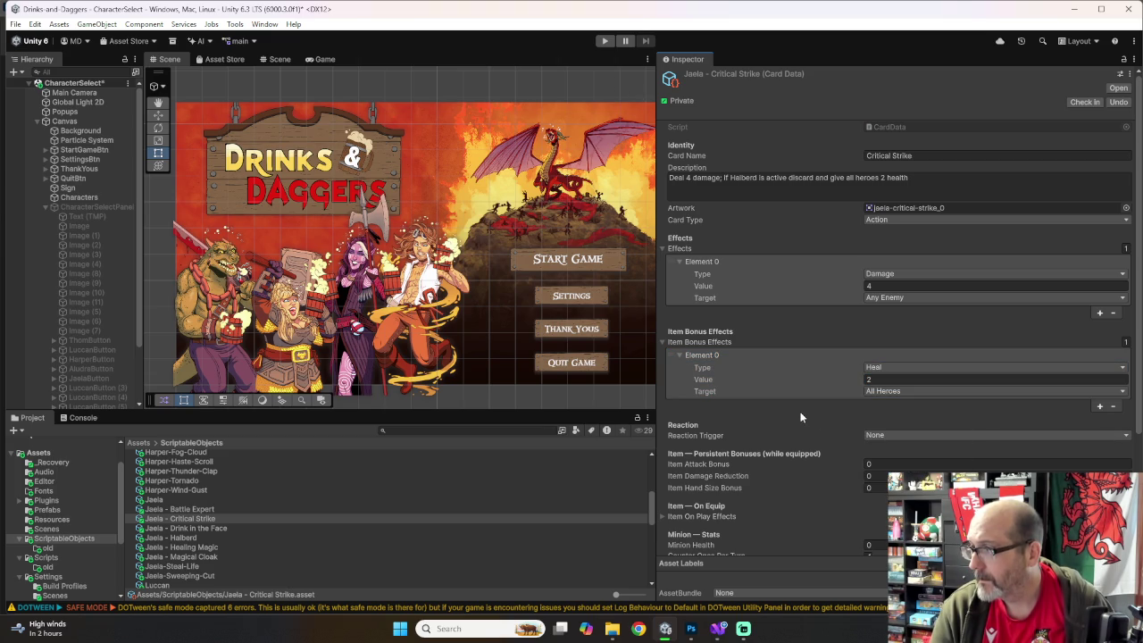
scroll(804, 412, "down", 4)
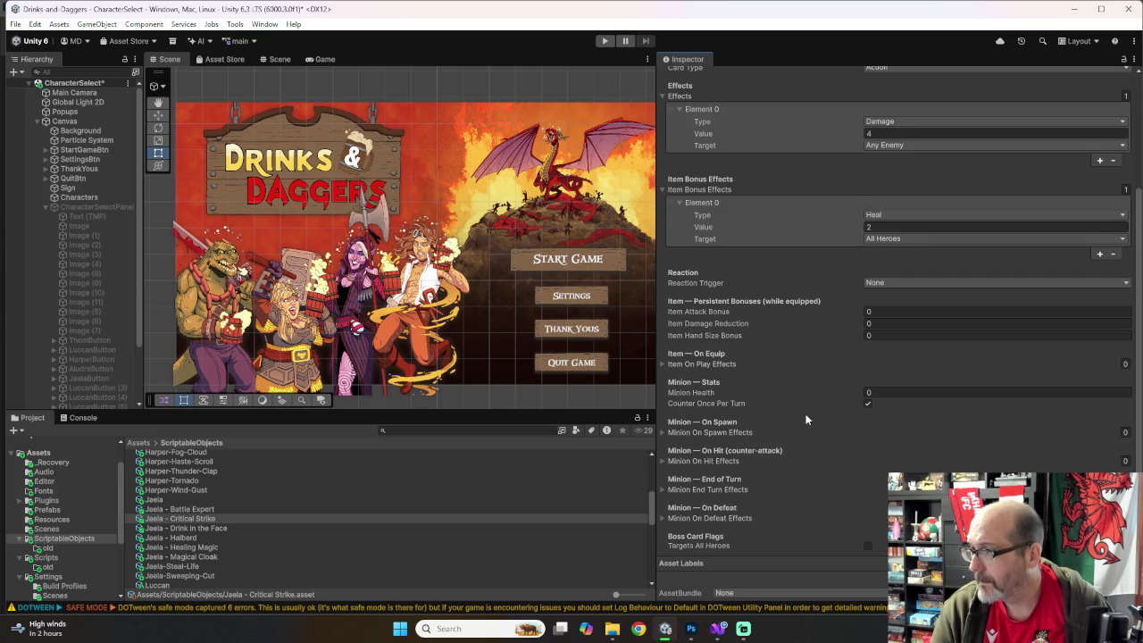
scroll(806, 416, "up", 4)
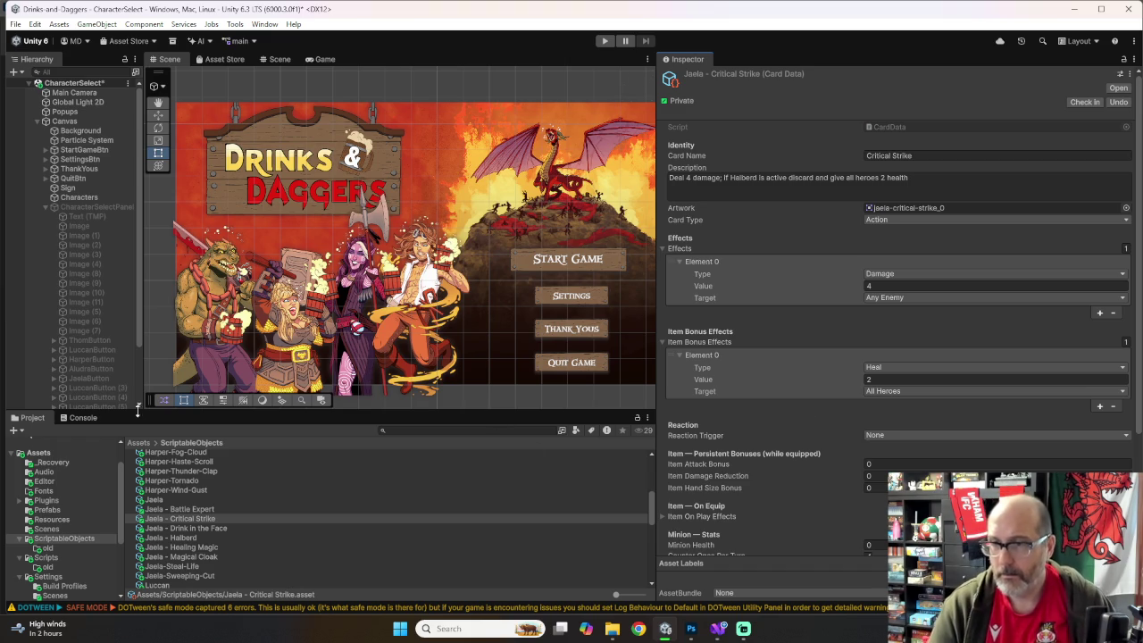
right_click(78, 541)
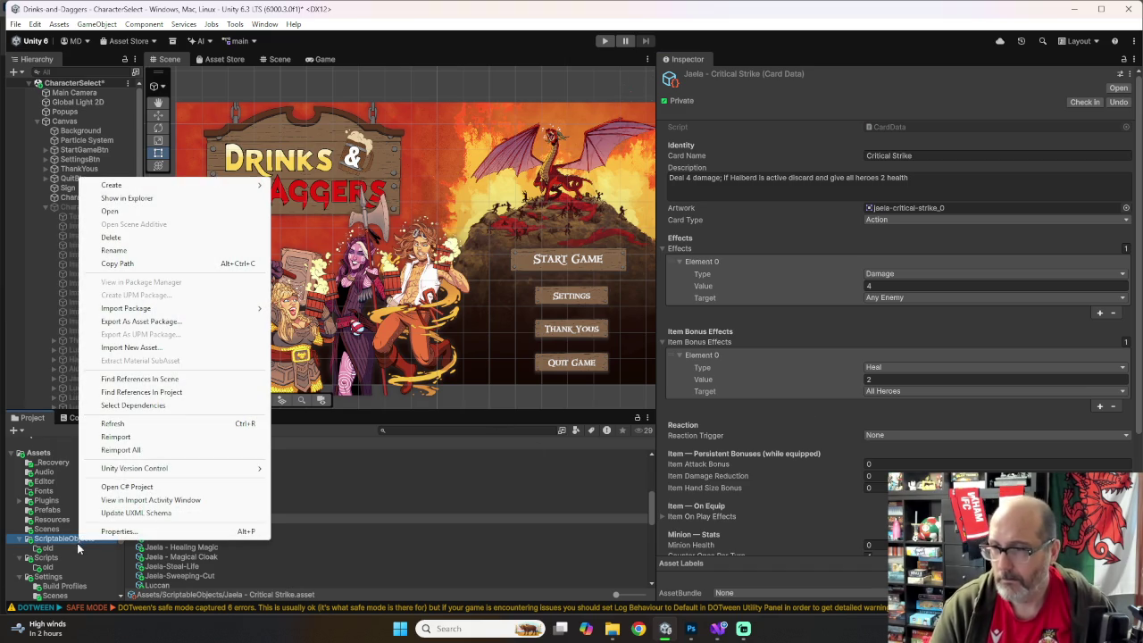
Step: Create a Cards > Card Data asset named 'Jaela - Parry' in ScriptableObjects
mouse_move(207, 188)
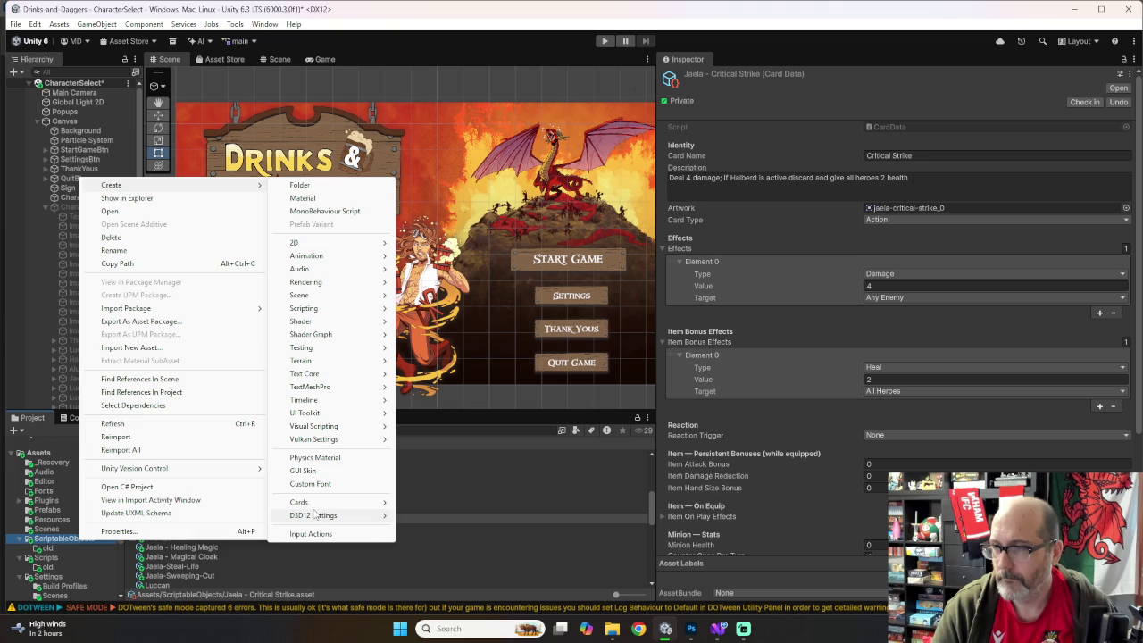
mouse_move(308, 502)
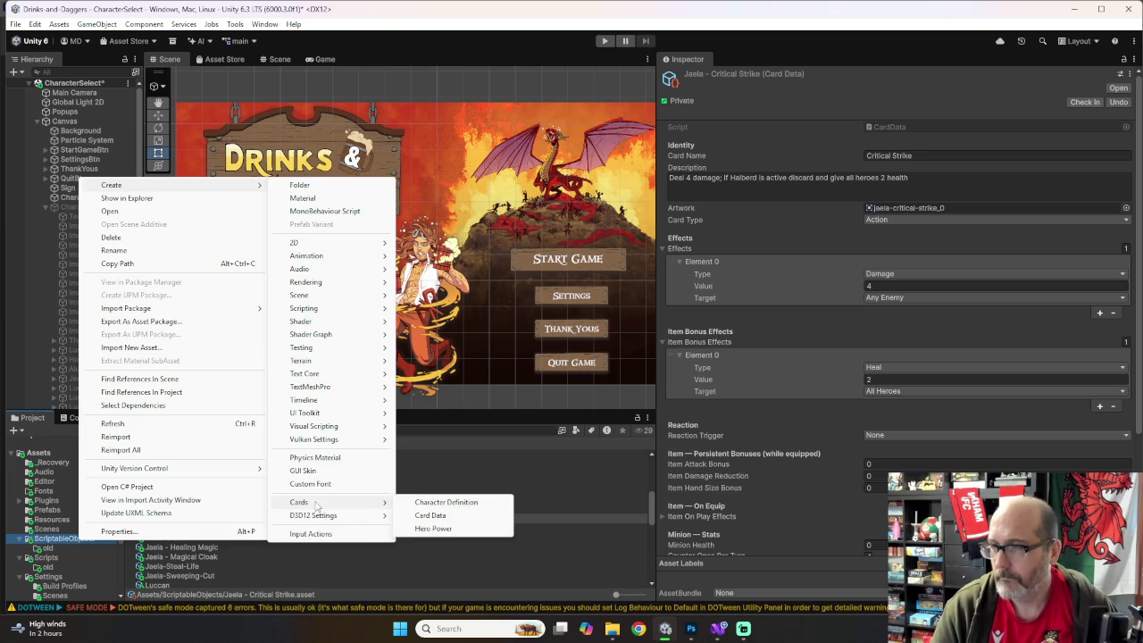
left_click(431, 516)
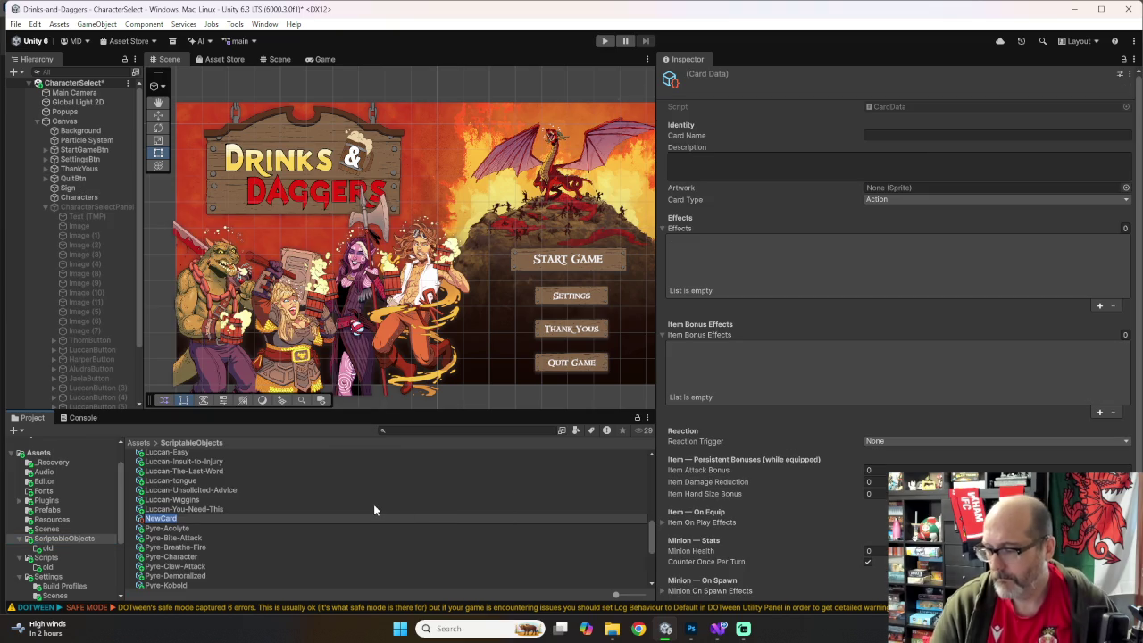
type("Jaela")
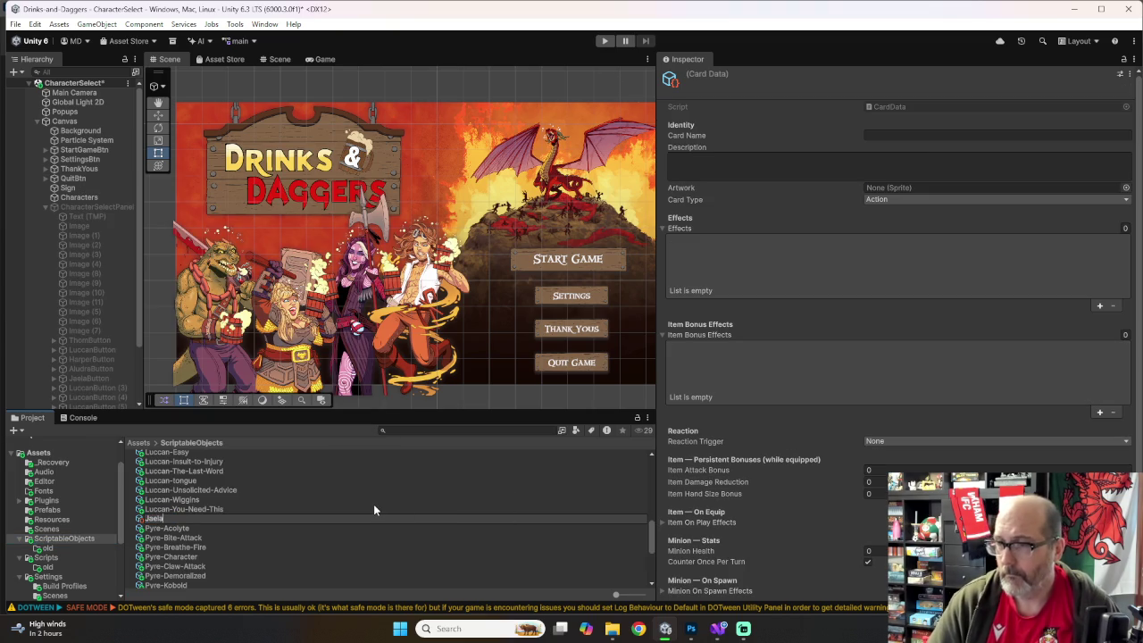
type(" - Parry")
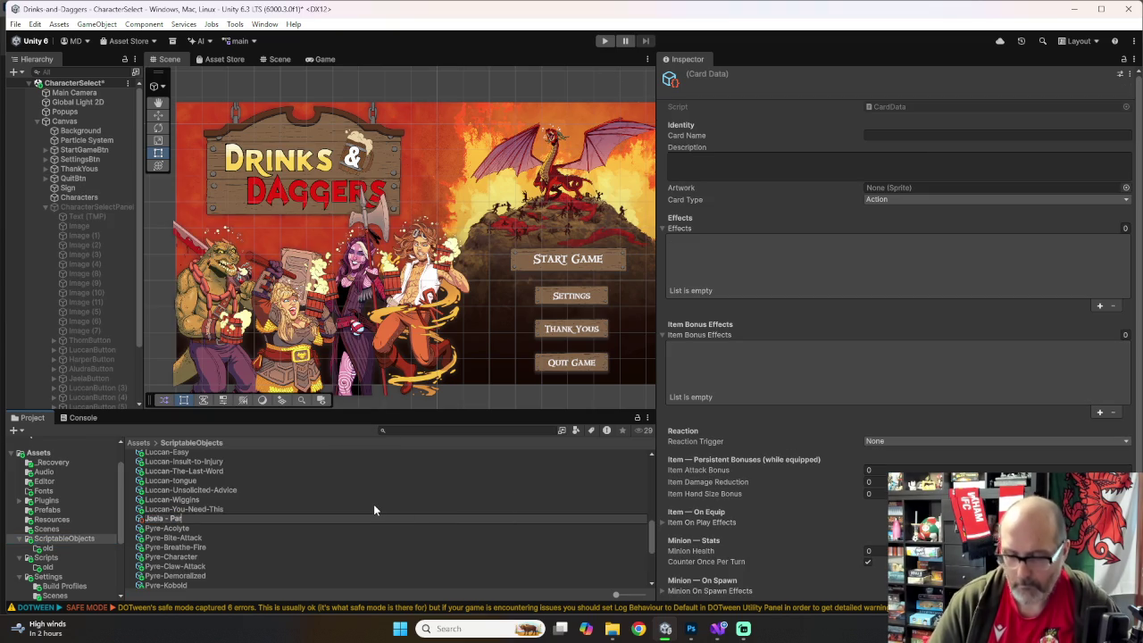
key("Return")
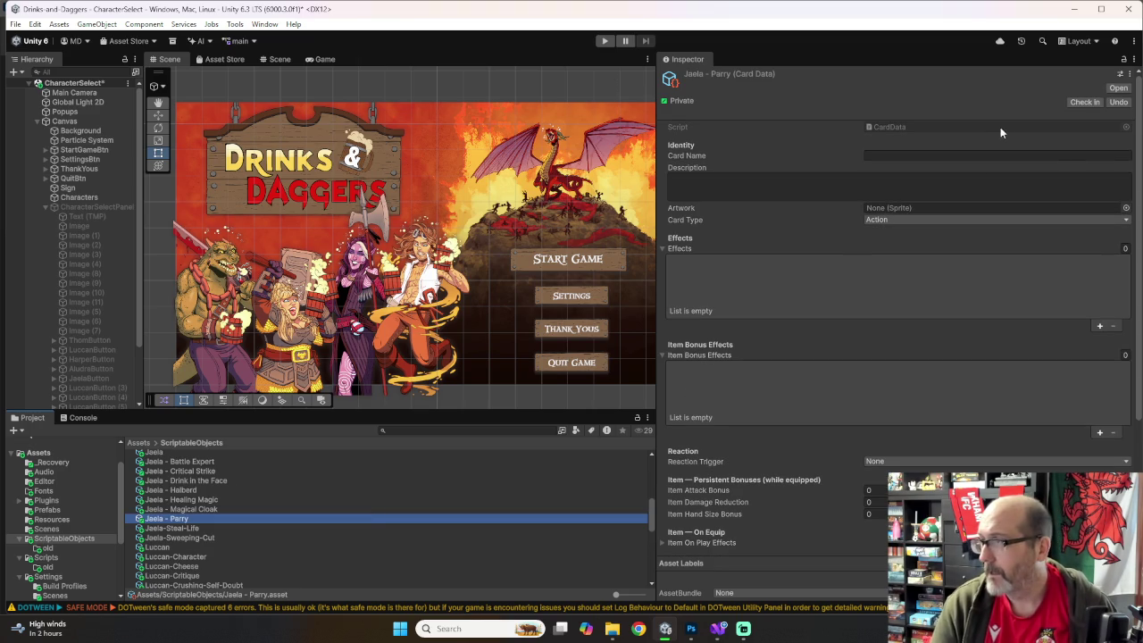
left_click(991, 155)
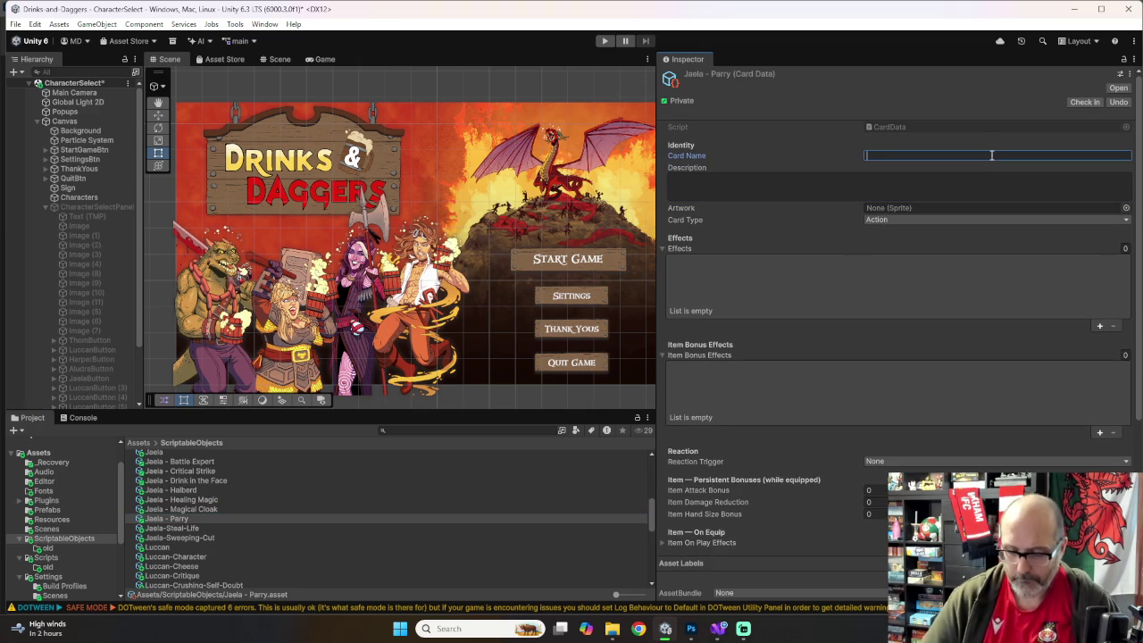
Step: Name the card 'Parry' with the description 'Avoid 1 damage; Draw 1 card'
type("Parry")
left_click(904, 187)
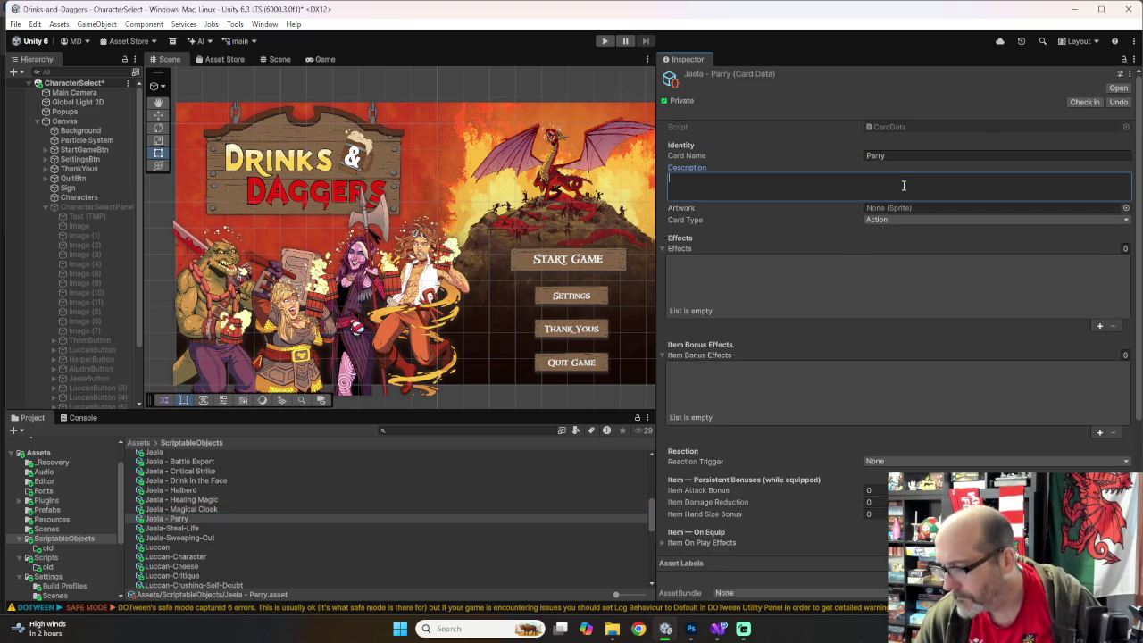
type("Avoid 1")
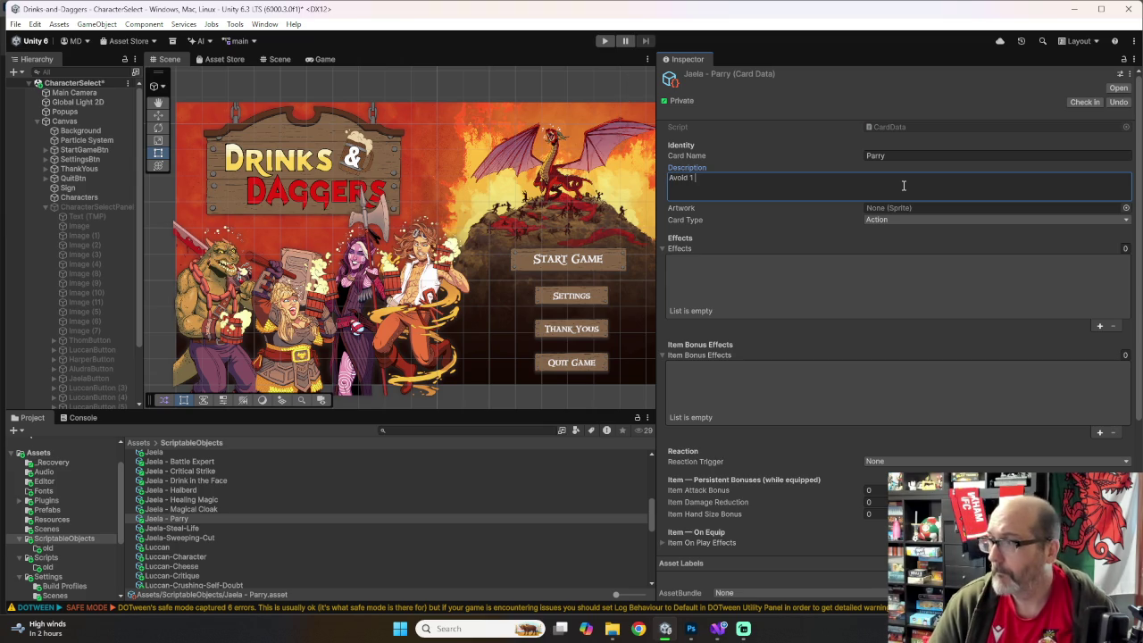
type(" damage; ")
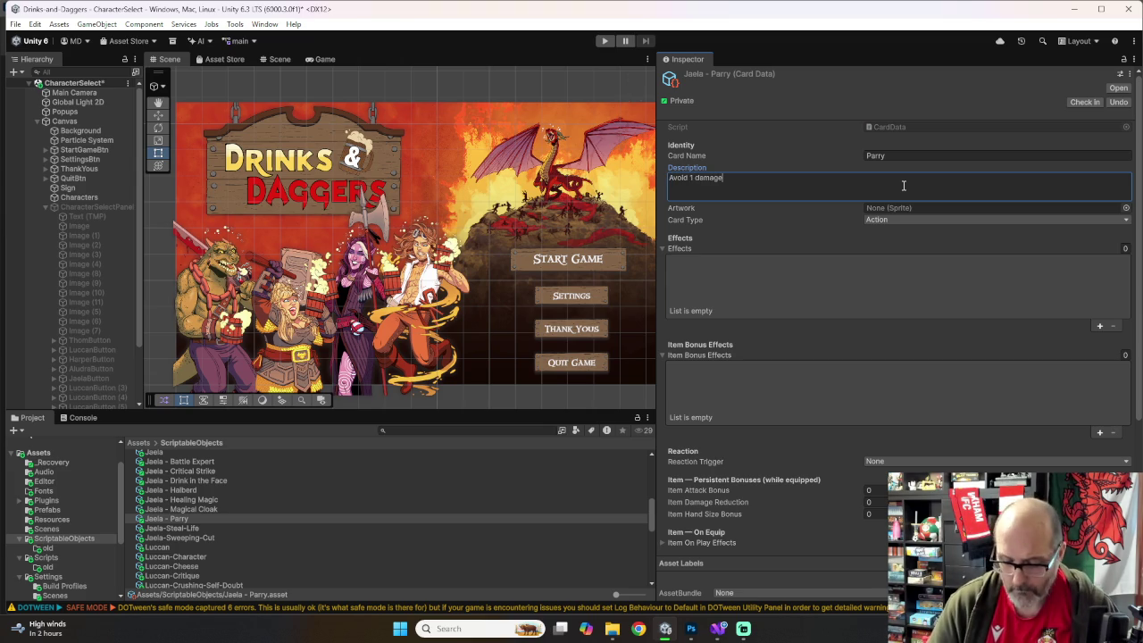
type("Draw 1 card")
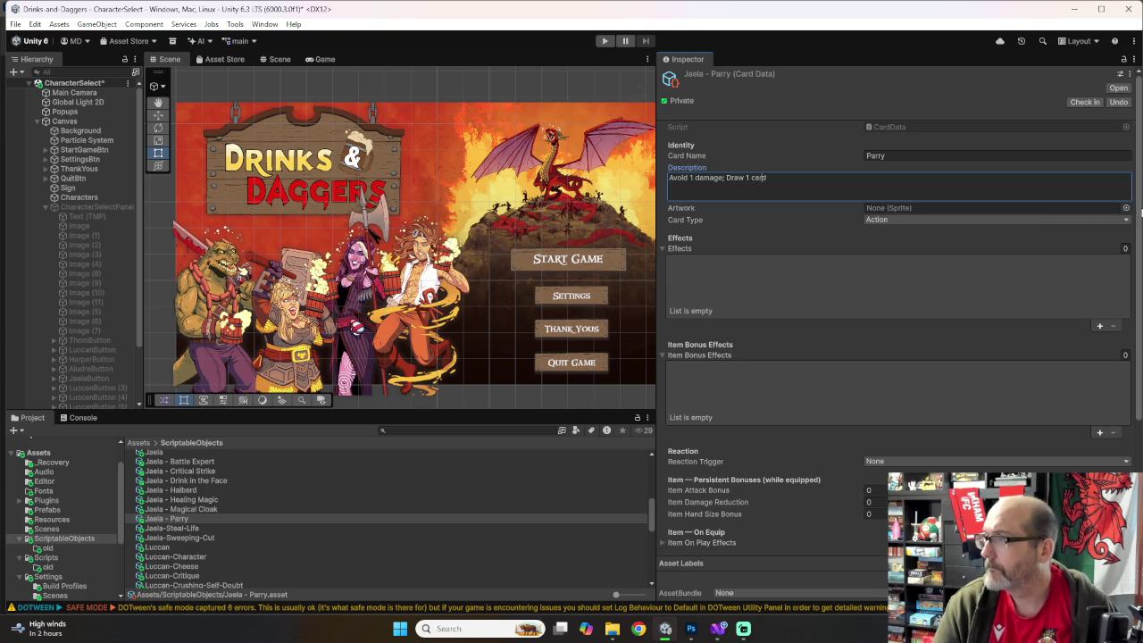
Step: Use jaelaParry_0 as artwork, make it a Reaction card, and add one effect
left_click(1126, 207)
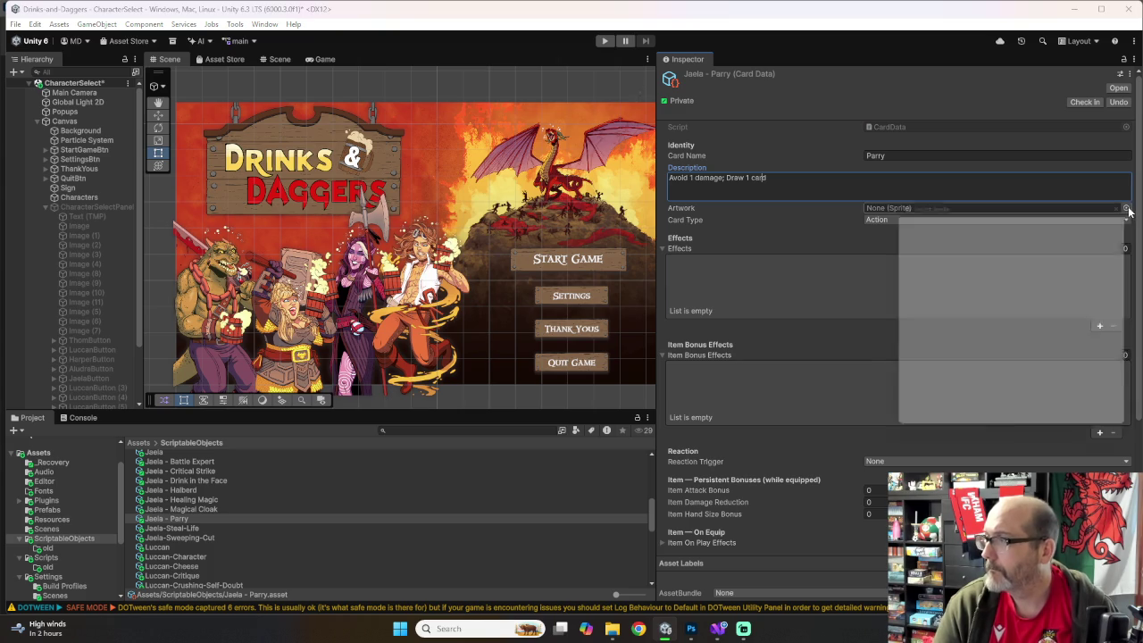
type("parry")
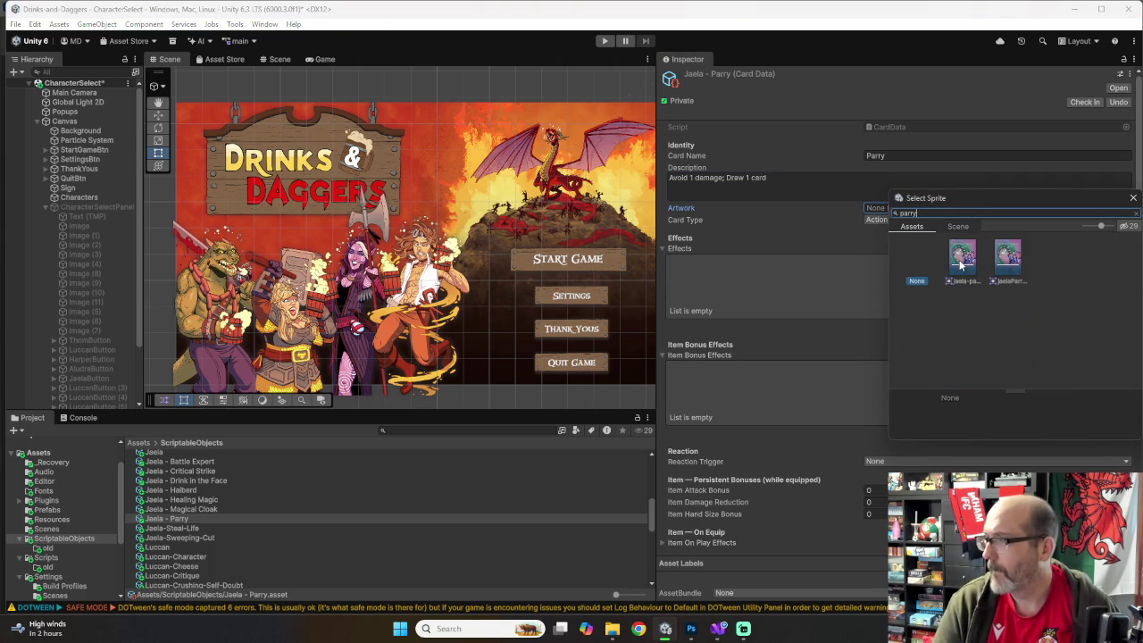
double_click(1004, 261)
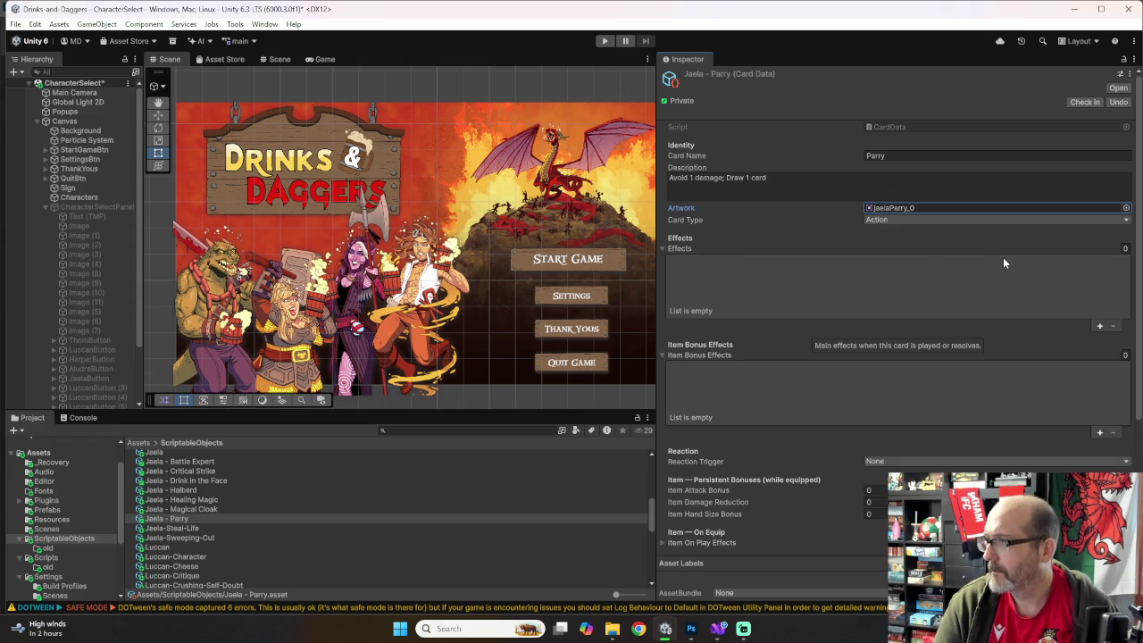
left_click(929, 220)
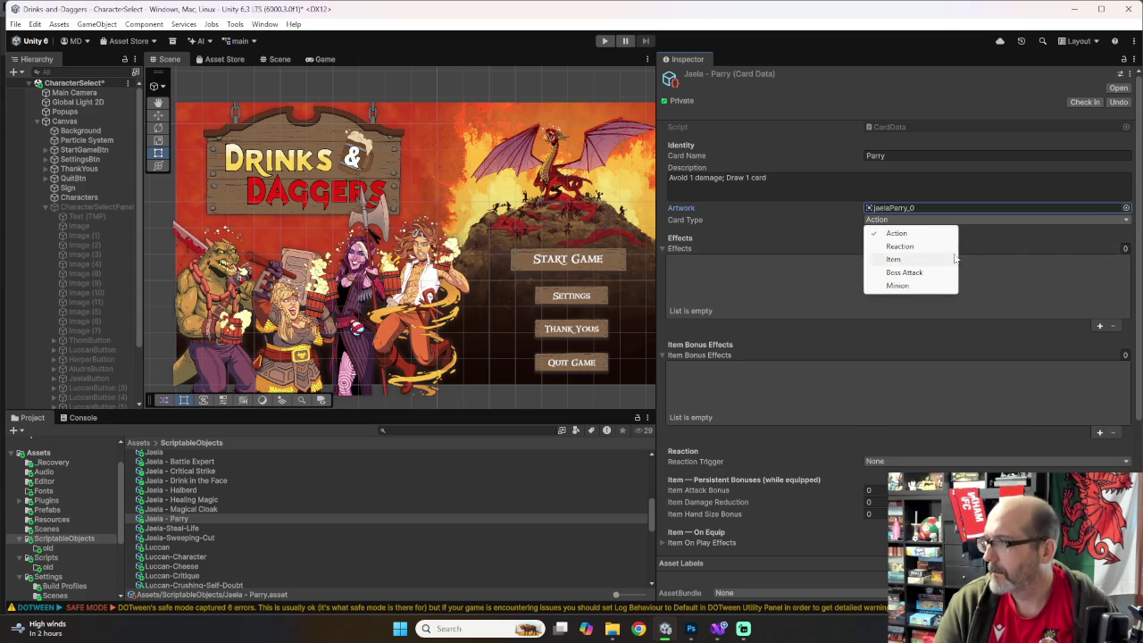
left_click(897, 247)
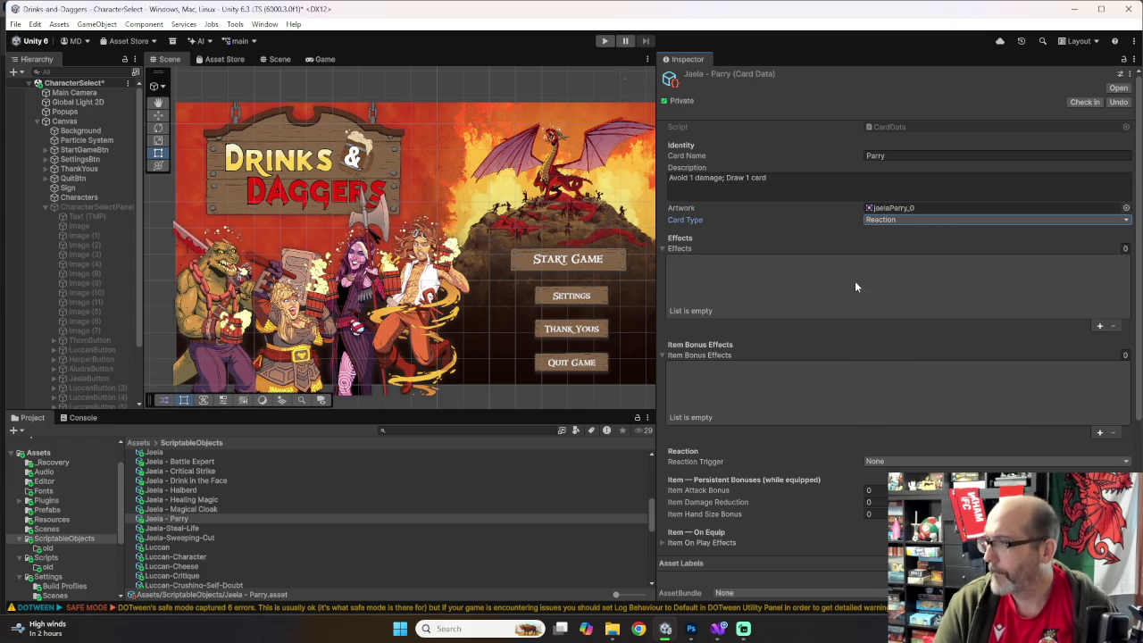
left_click(1099, 326)
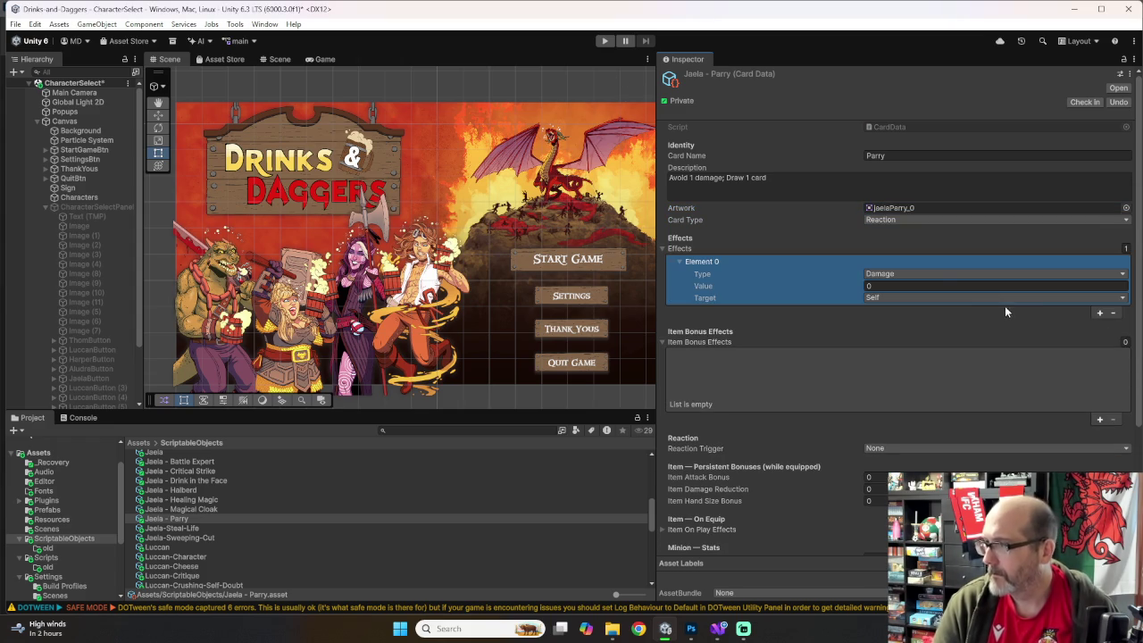
Step: Make the first effect reduce damage by 1, targeting the trigger source
left_click(939, 275)
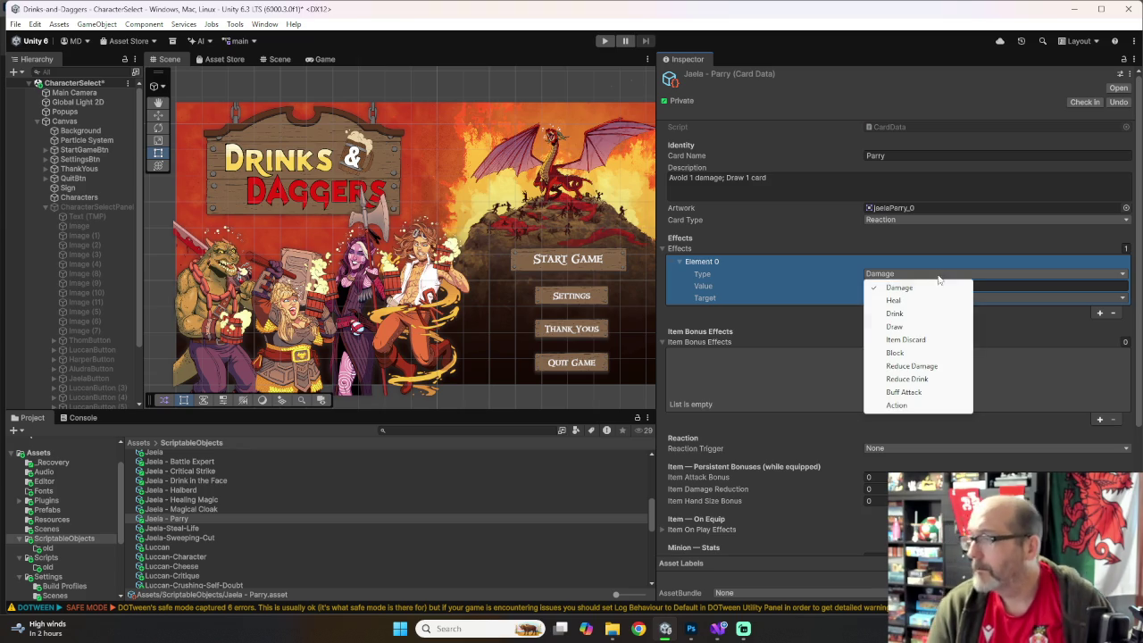
left_click(917, 373)
left_click(893, 286)
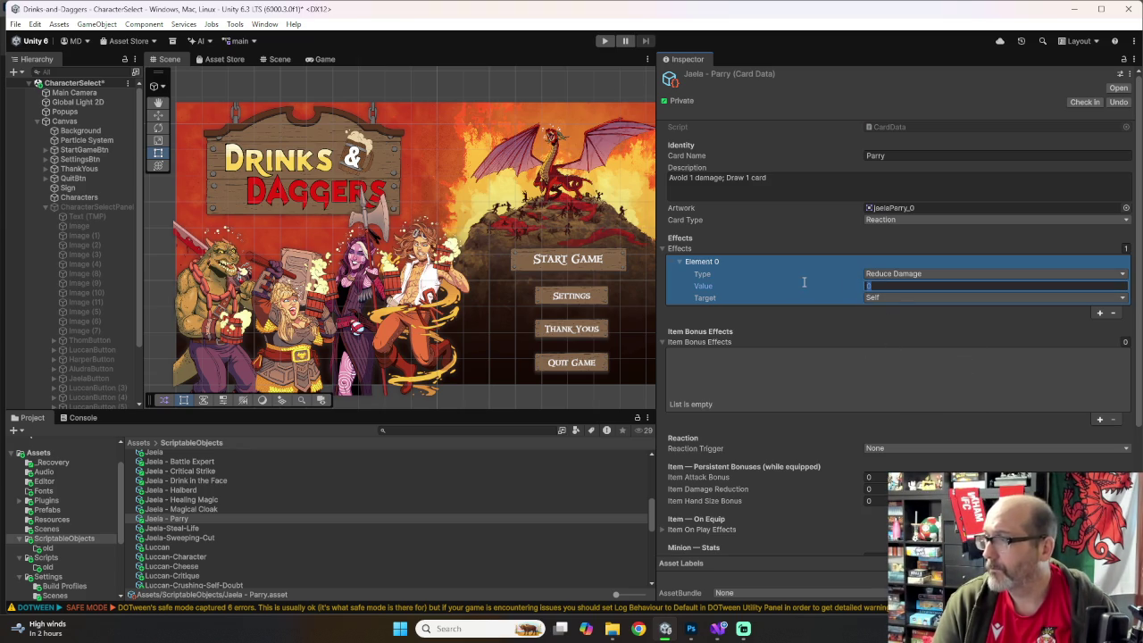
type("1")
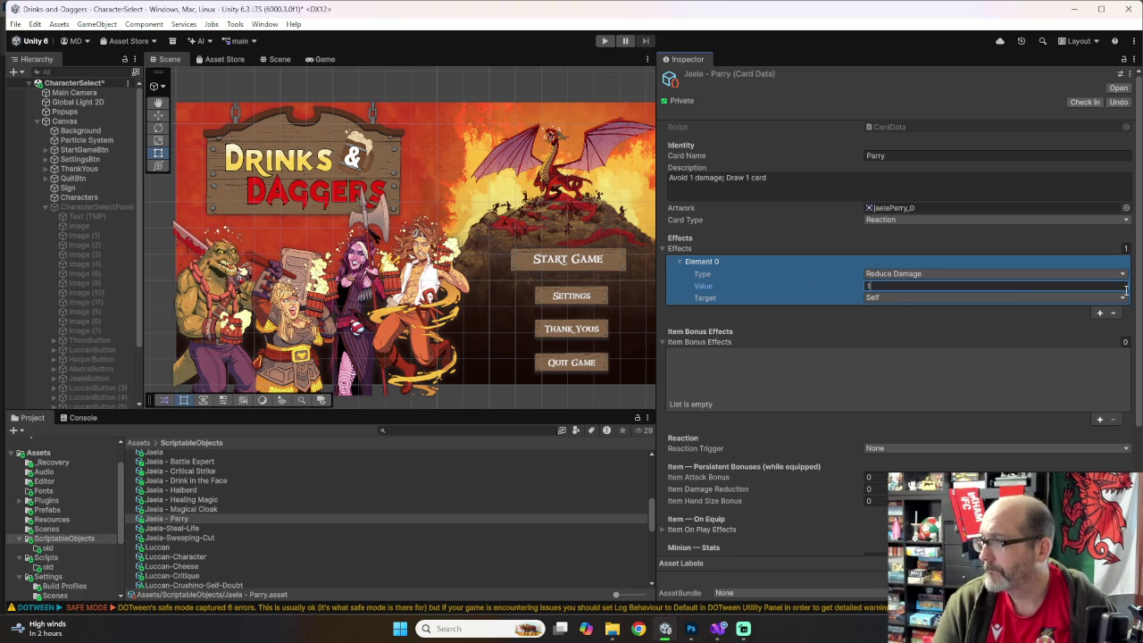
left_click(1118, 298)
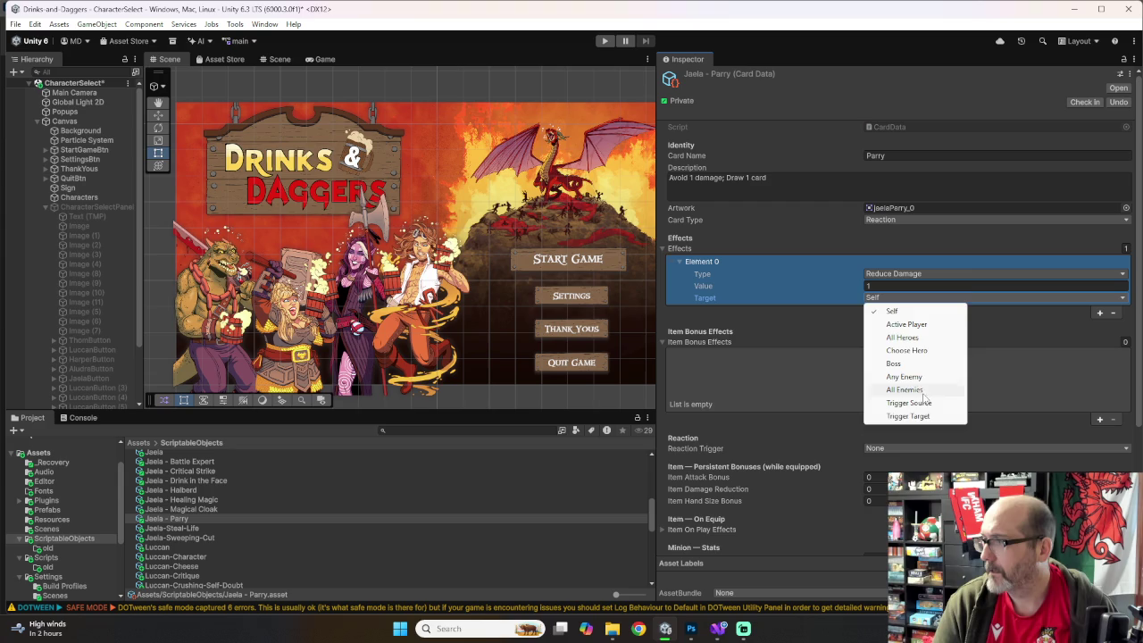
left_click(918, 404)
Step: Add a second effect of type Draw targeting Self
left_click(1100, 313)
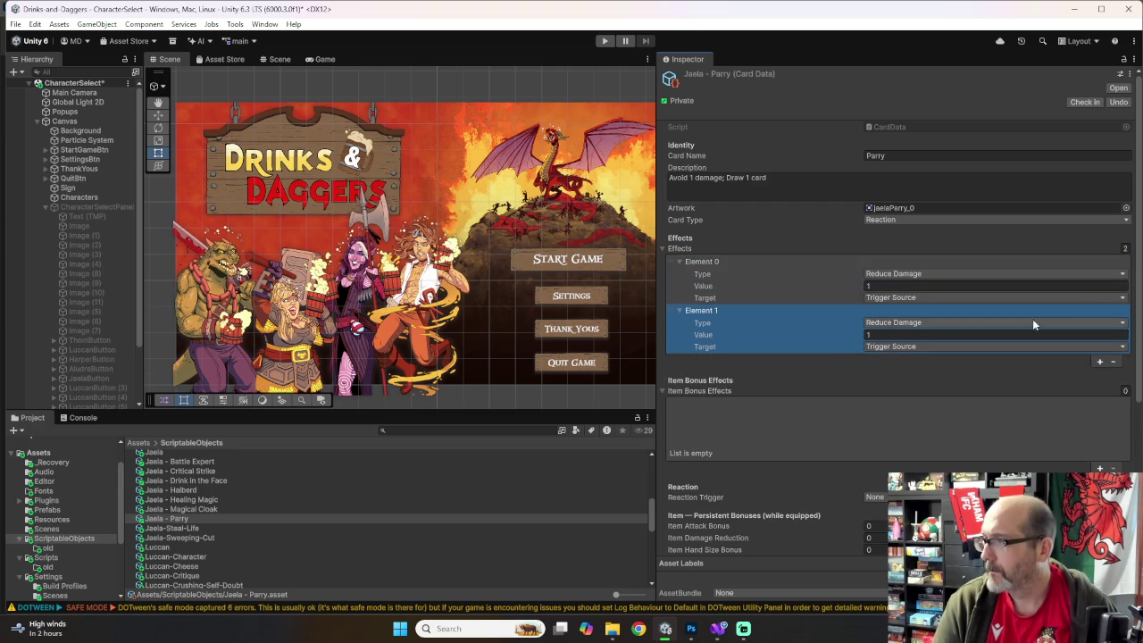
left_click(852, 332)
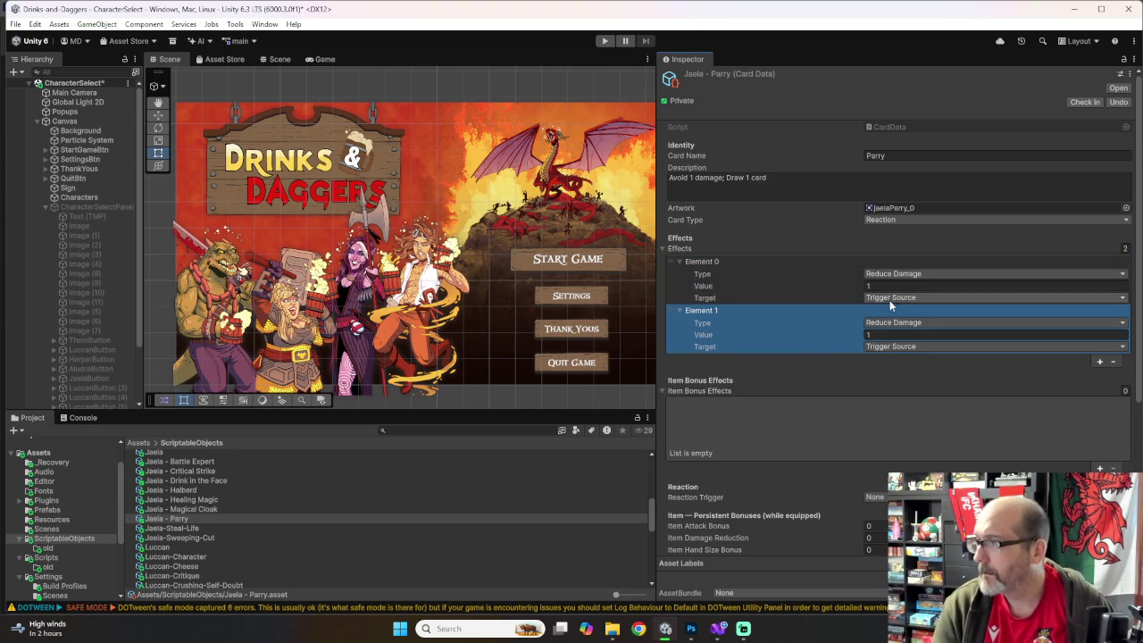
left_click(895, 325)
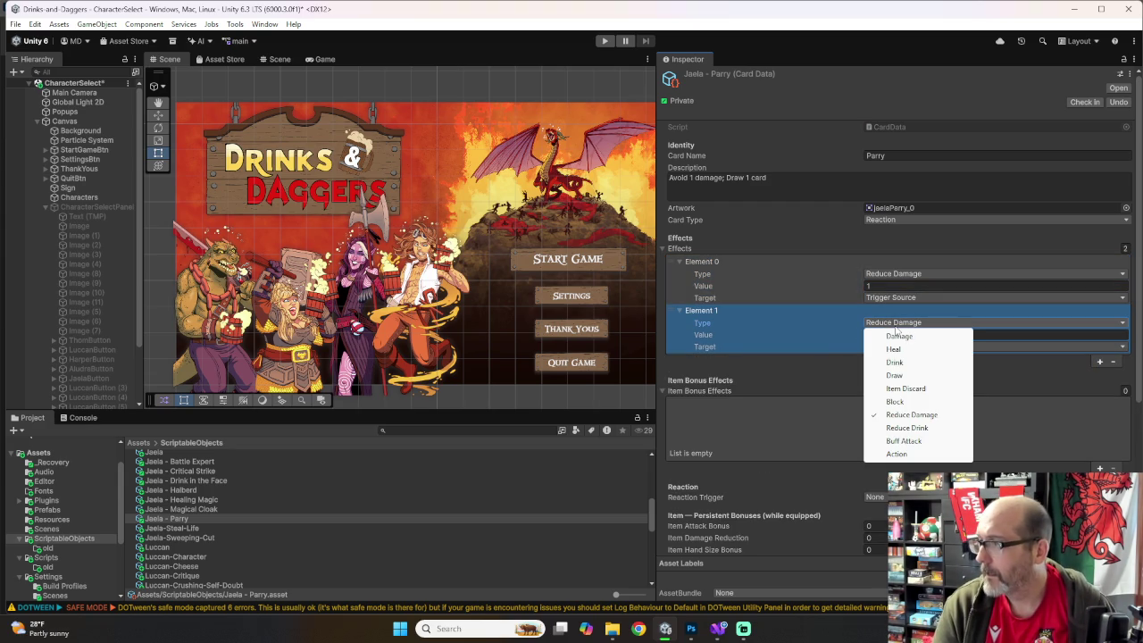
left_click(896, 379)
left_click(890, 346)
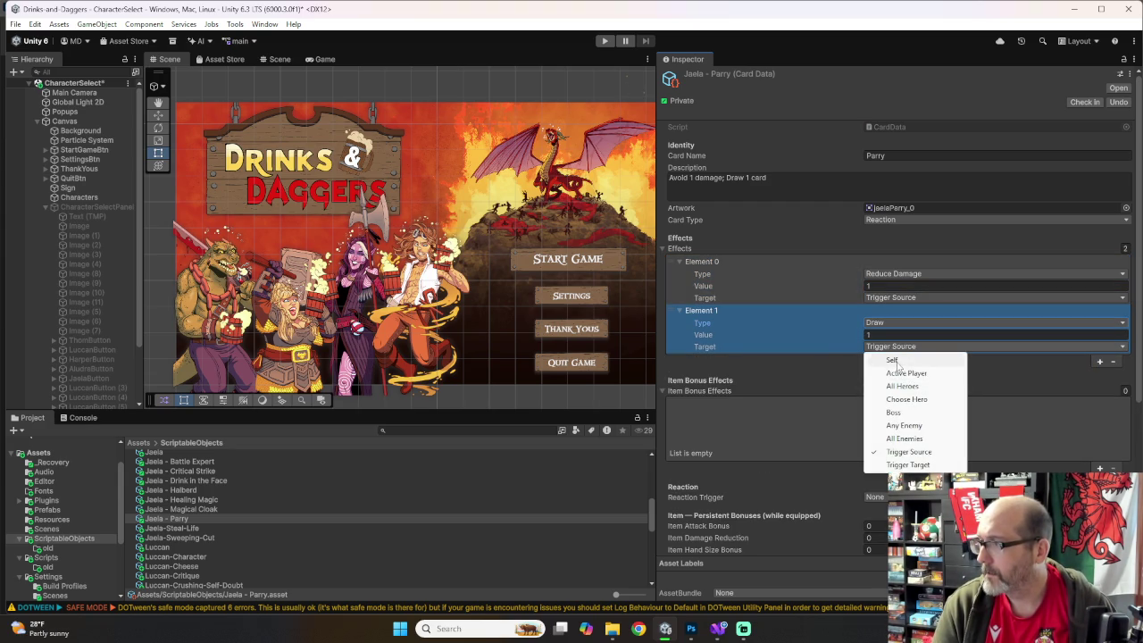
left_click(875, 364)
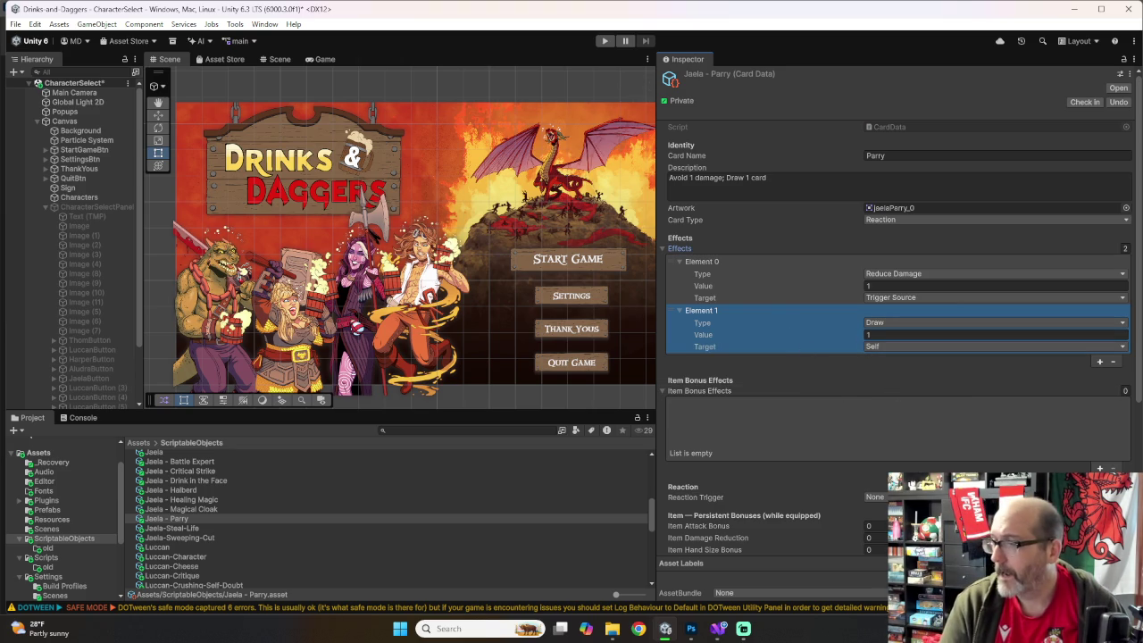
Step: Set Parry's reaction trigger to Before Self Takes Damage
left_click(875, 496)
left_click(876, 496)
left_click(875, 497)
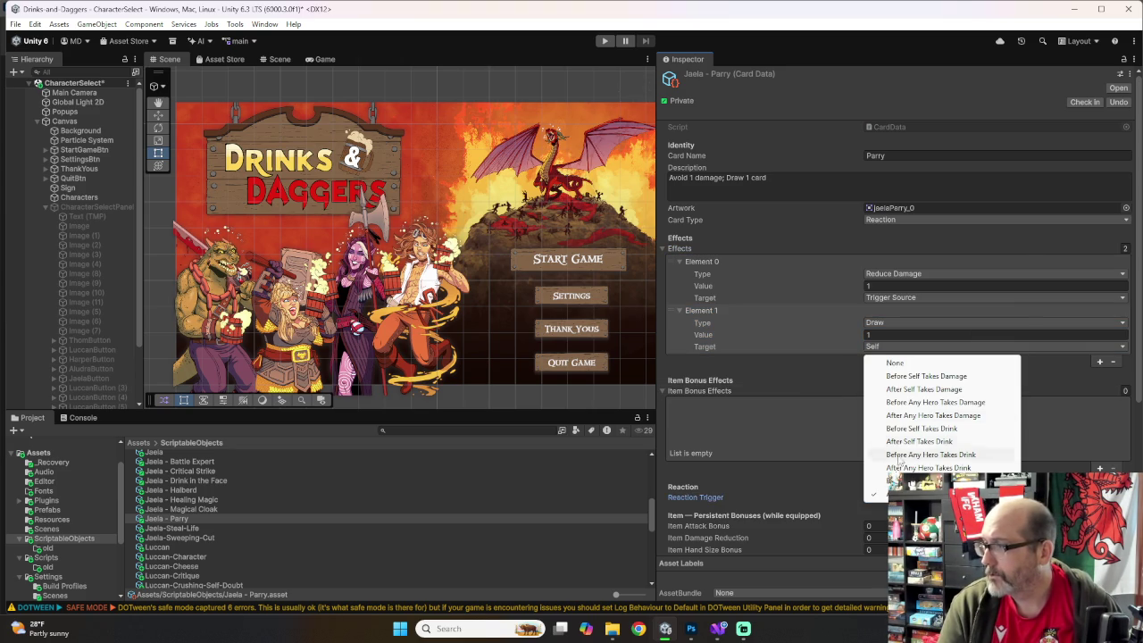
left_click(915, 376)
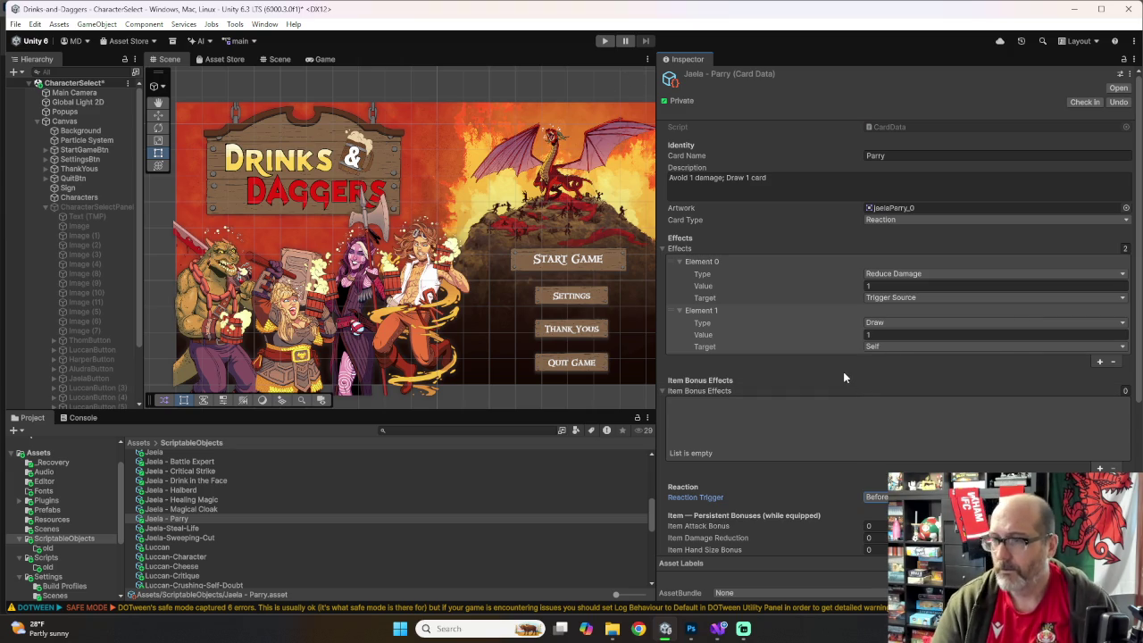
left_click(327, 490)
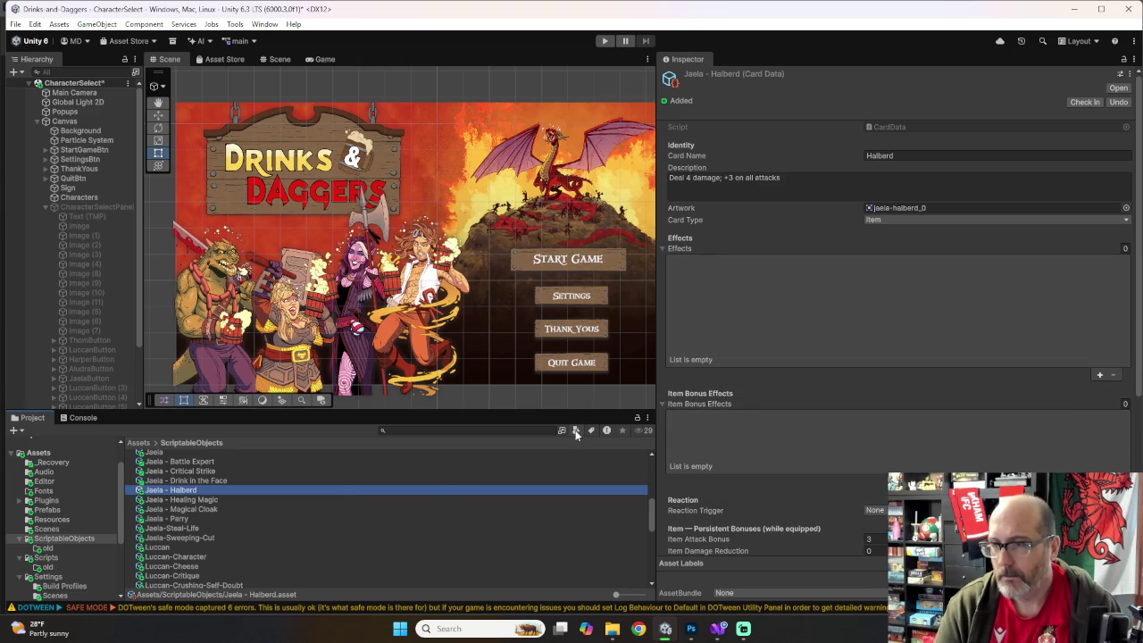
Step: Open Jaela's character definition and put two Battle Expert cards in her starting deck
scroll(319, 484, "up", 2)
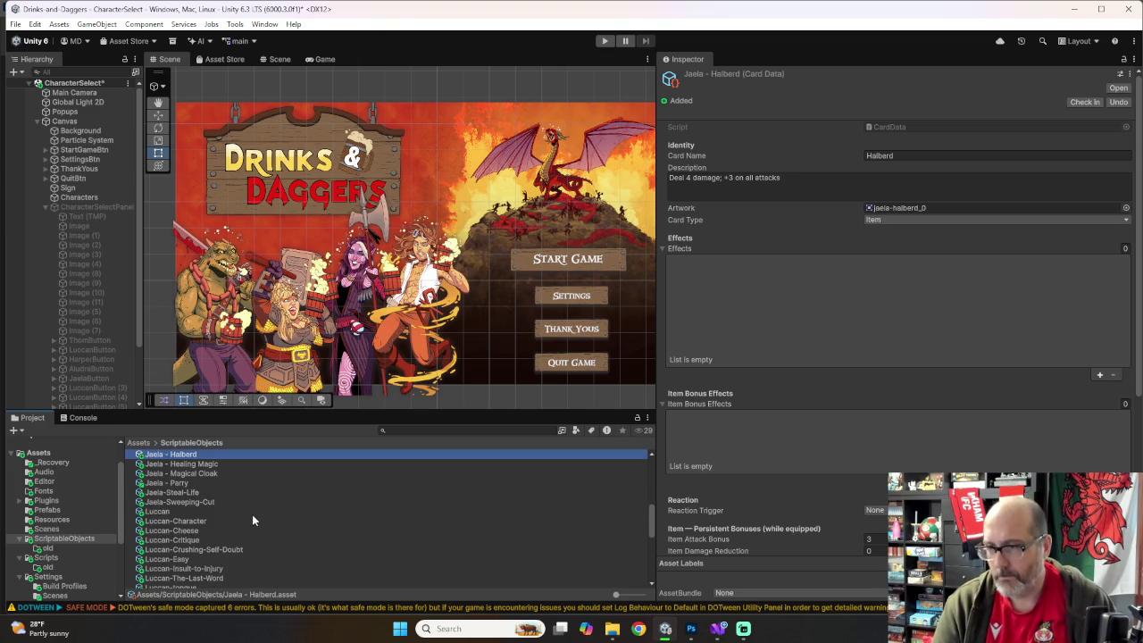
left_click(154, 488)
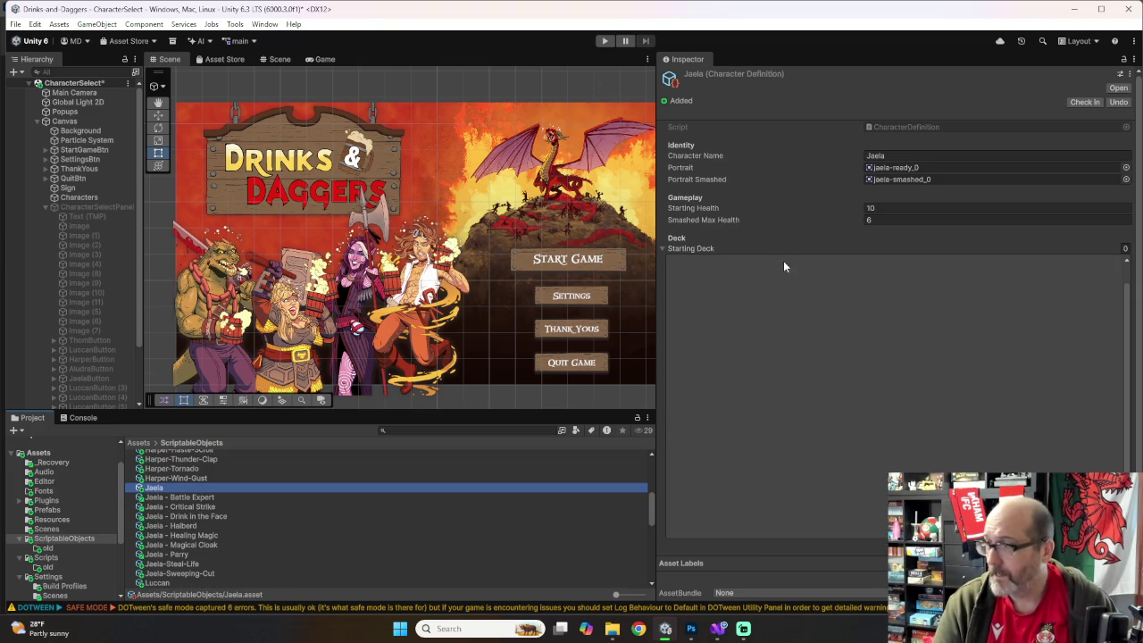
scroll(958, 389, "down", 3)
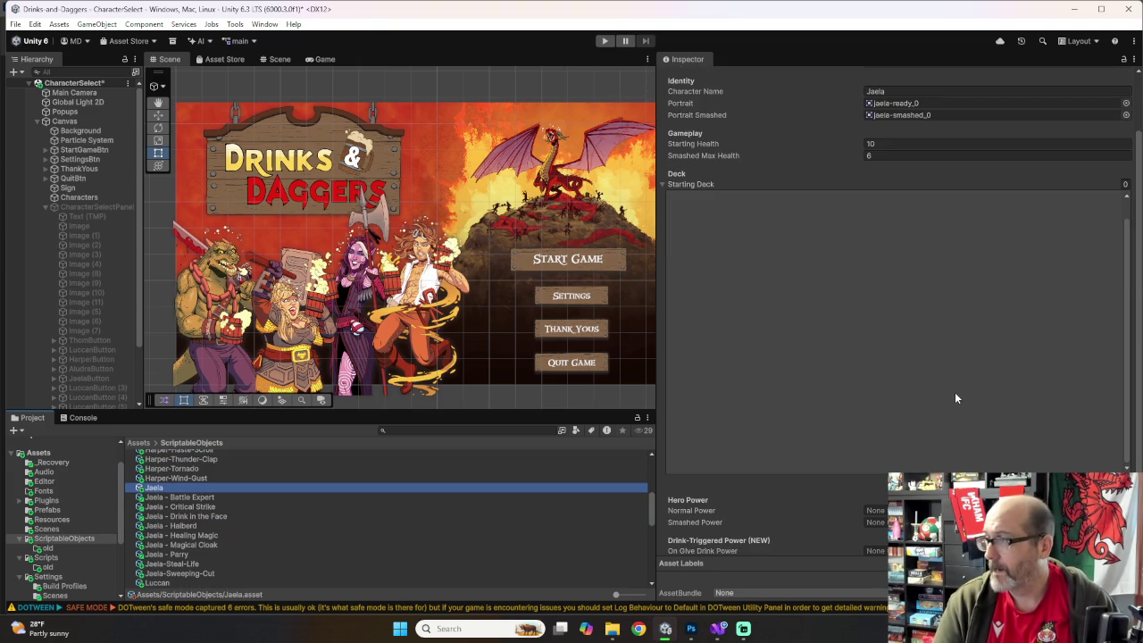
left_click(1107, 213)
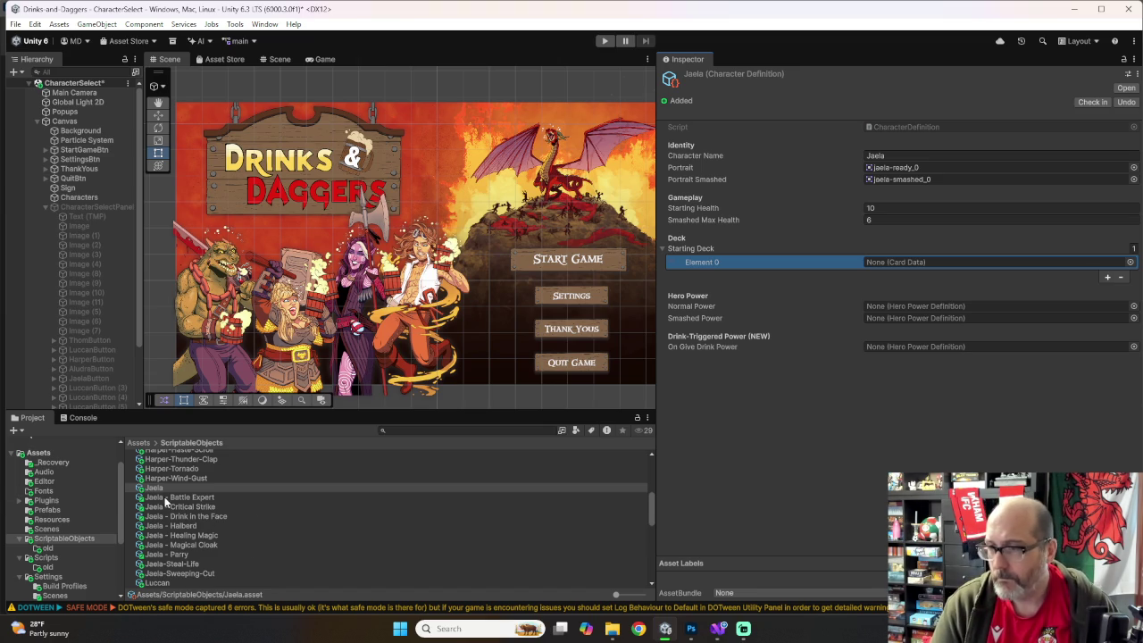
mouse_move(170, 498)
left_mouse_down()
mouse_move(738, 438)
mouse_move(914, 231)
mouse_move(898, 268)
mouse_move(905, 260)
left_mouse_up()
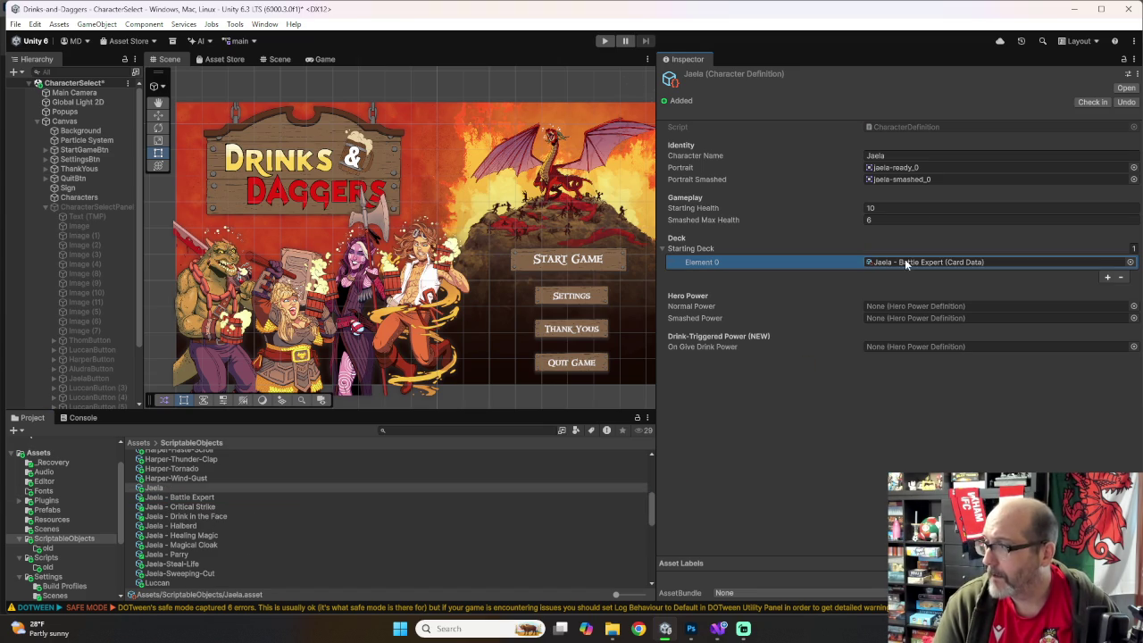
left_click(1107, 276)
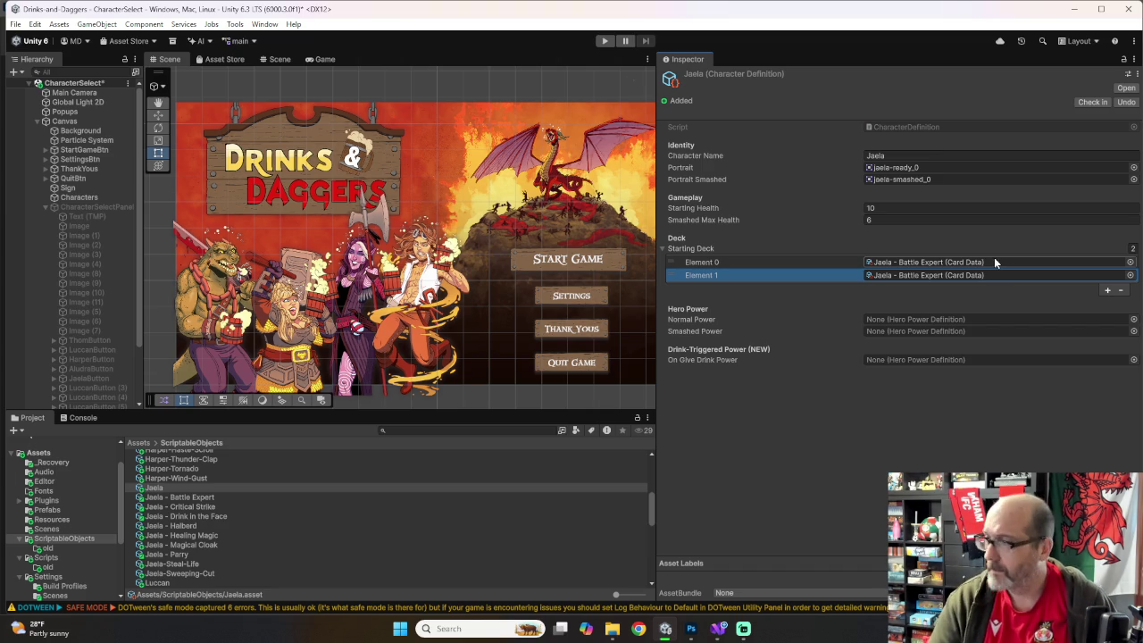
Step: Add two Critical Strike and two Drink in the Face cards to the deck
left_click(1107, 290)
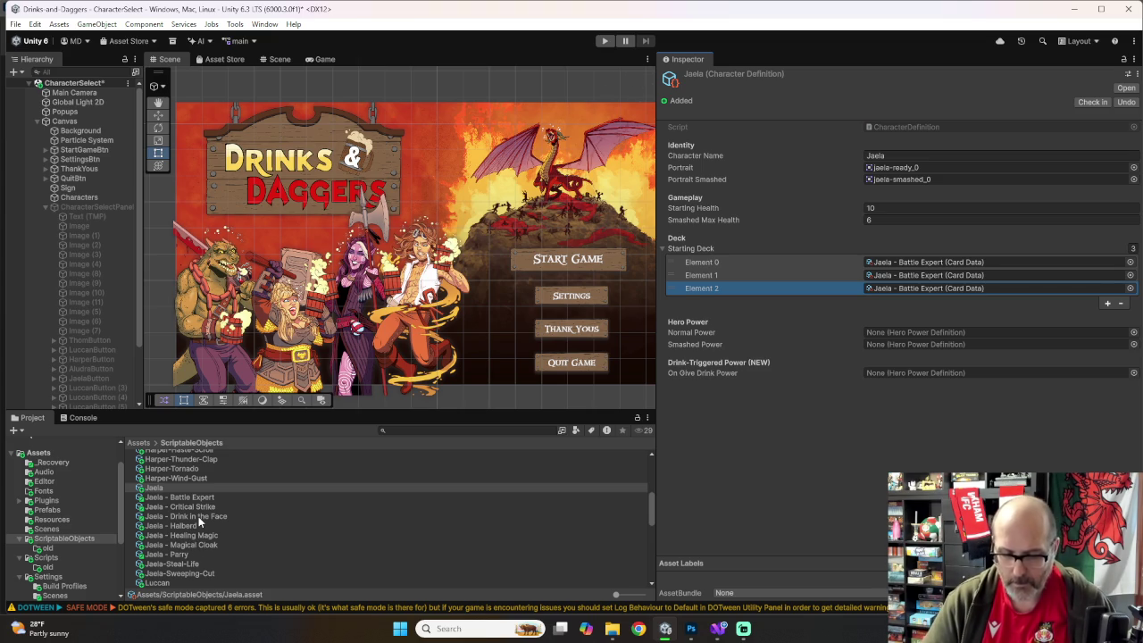
mouse_move(188, 508)
left_mouse_down()
mouse_move(725, 416)
mouse_move(896, 287)
left_mouse_up()
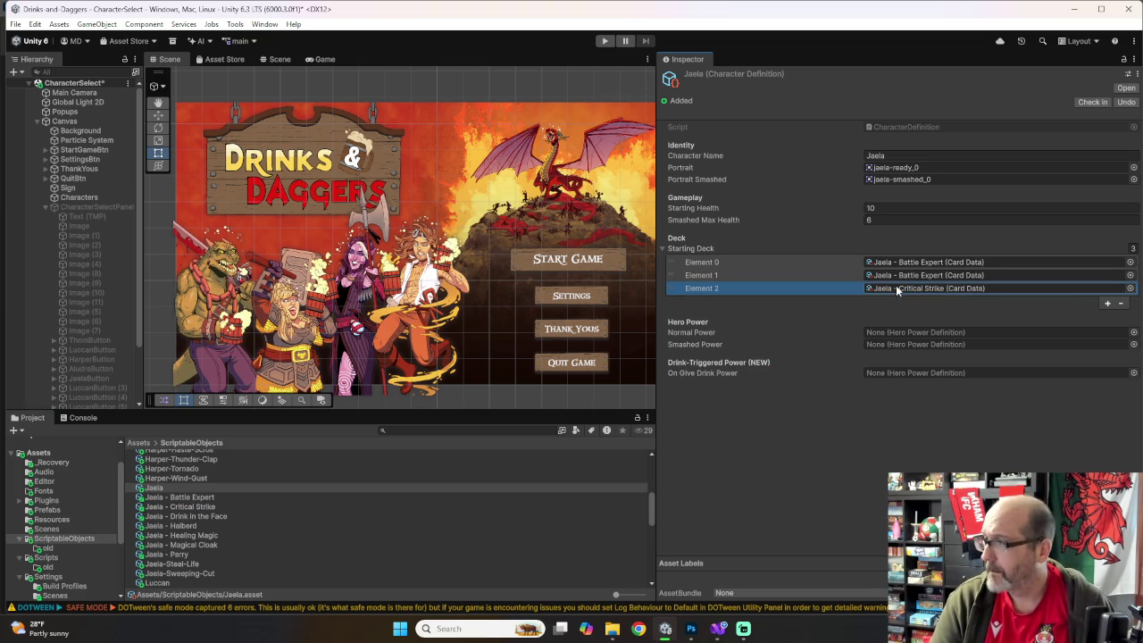
left_click(1108, 303)
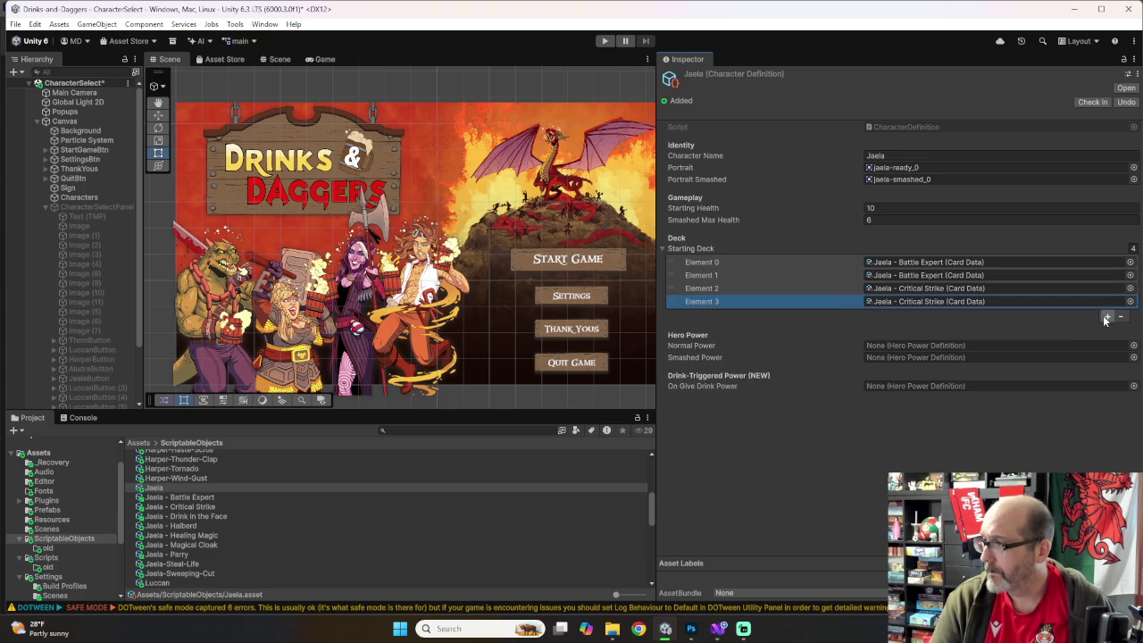
left_click(1108, 317)
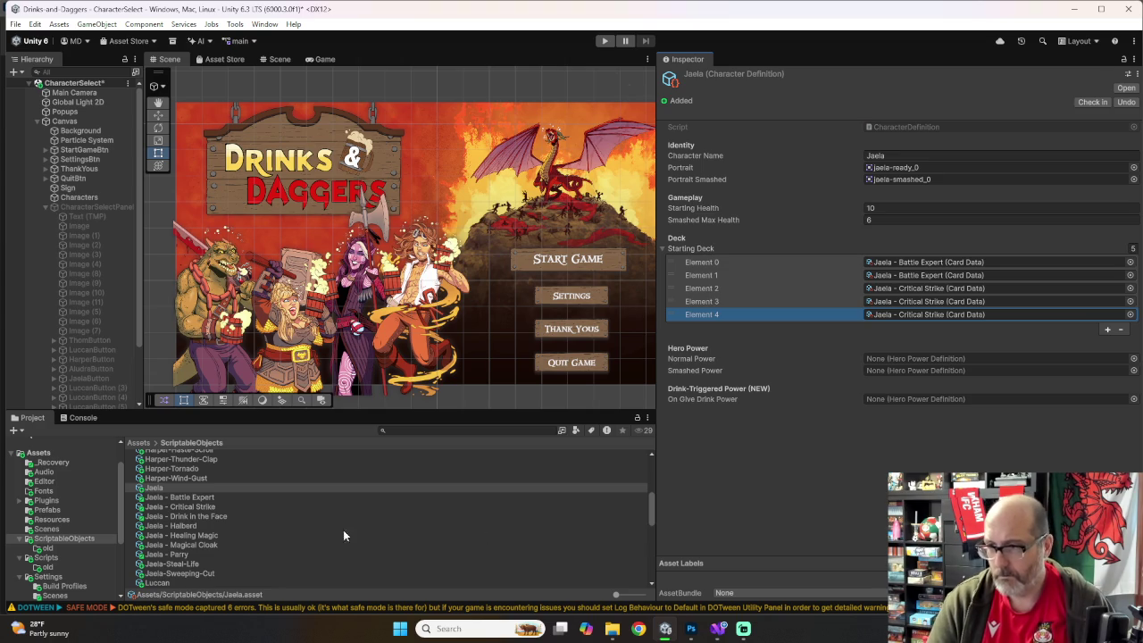
mouse_move(215, 519)
left_mouse_down()
mouse_move(722, 513)
mouse_move(949, 357)
mouse_move(903, 315)
mouse_move(971, 309)
left_mouse_up()
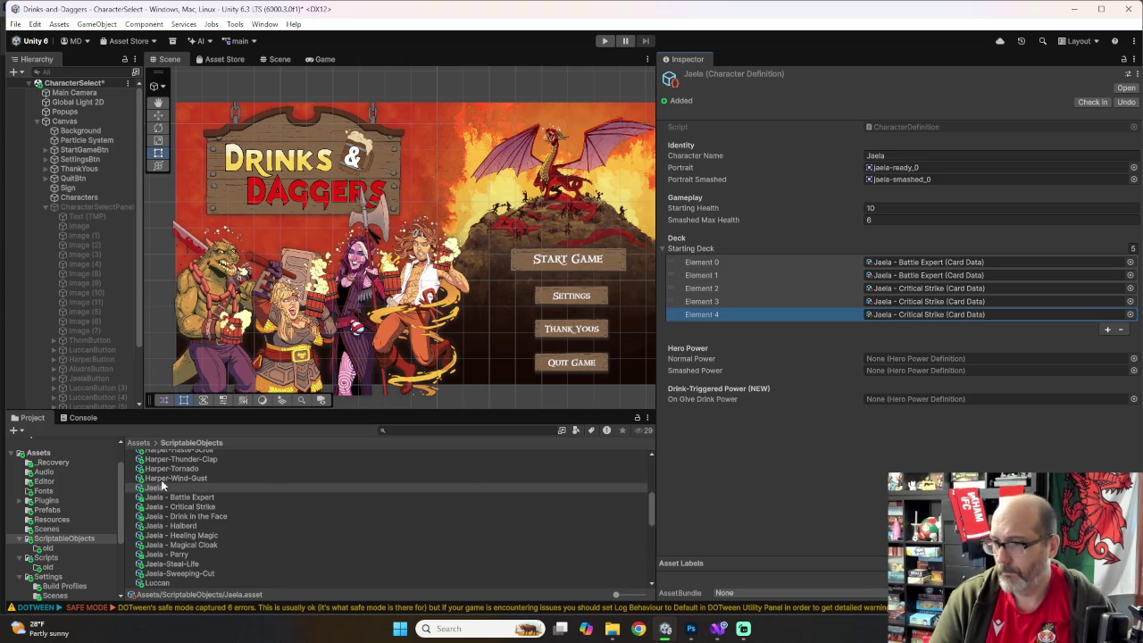
mouse_move(202, 514)
left_mouse_down()
mouse_move(804, 444)
mouse_move(923, 316)
left_mouse_up()
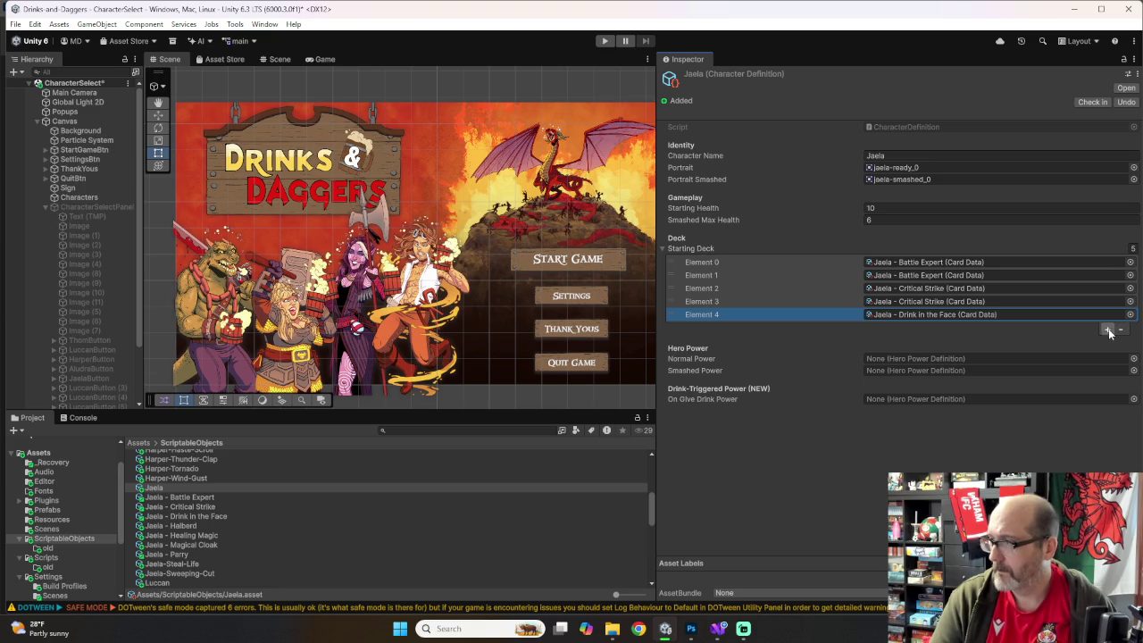
left_click(1108, 329)
Step: Add three Halberd cards to the starting deck
left_click(1107, 341)
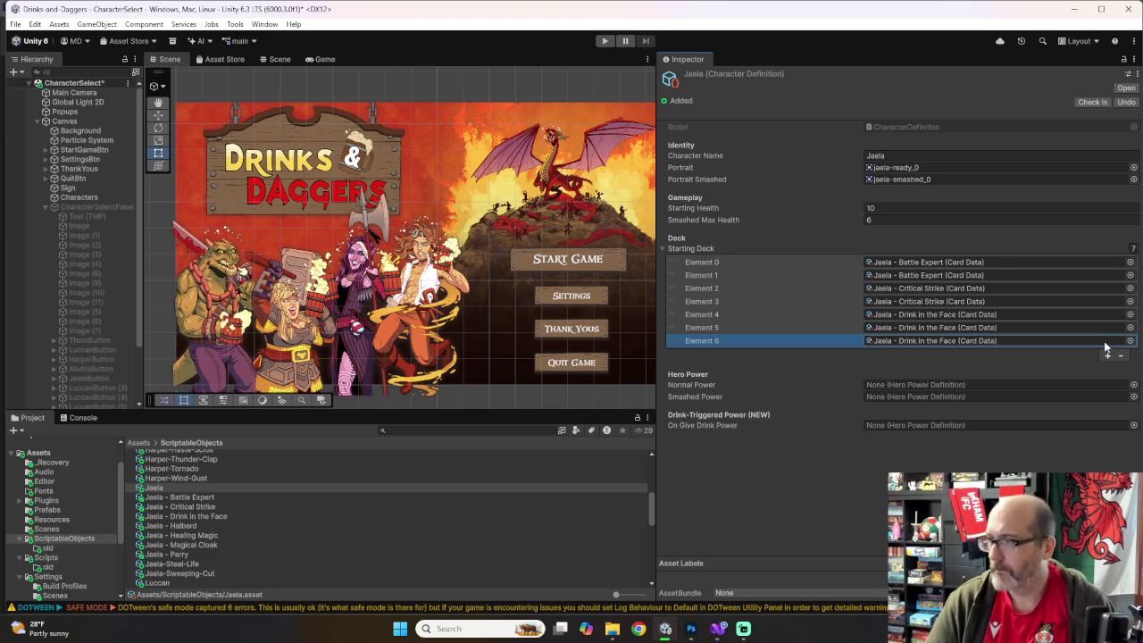
left_click_drag(230, 525, 1028, 340)
left_click(1108, 357)
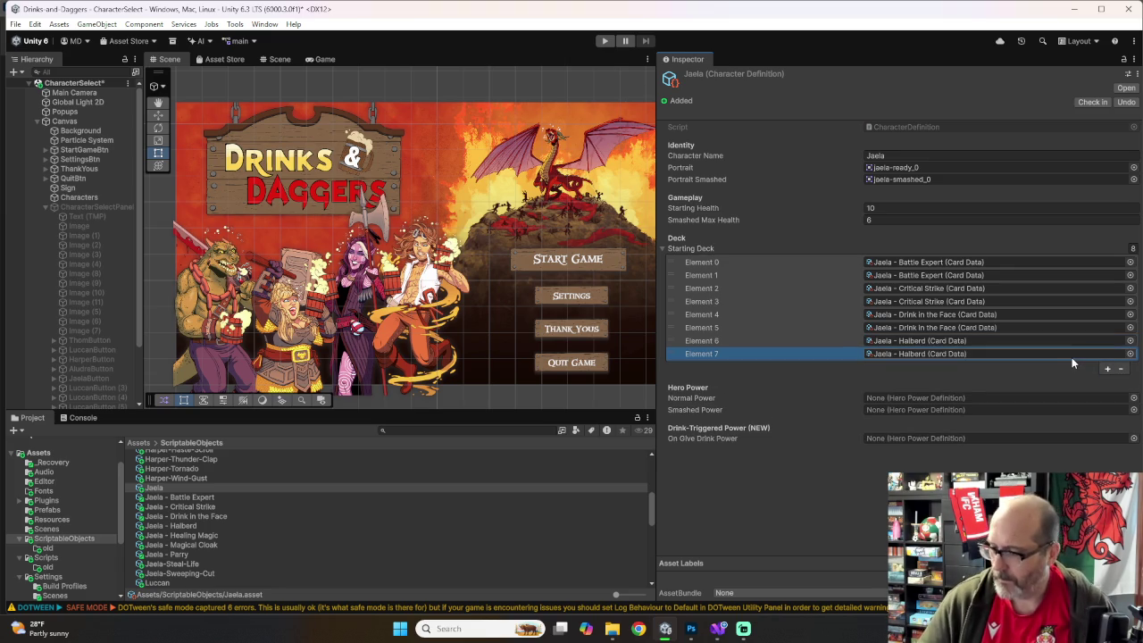
left_click(1107, 368)
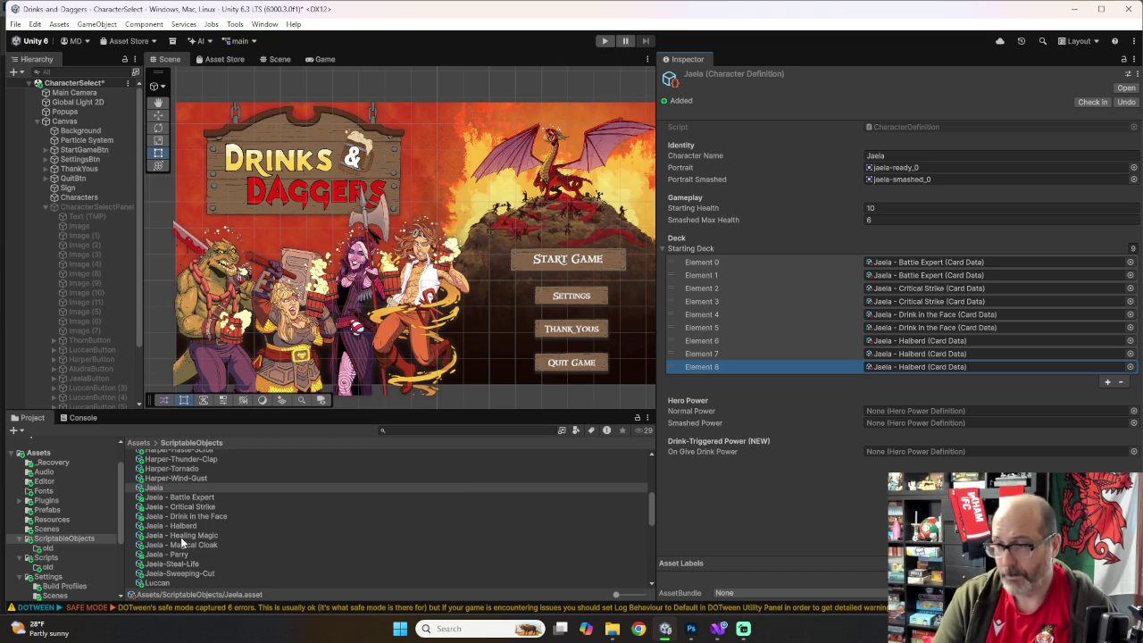
Step: Add three Healing Magic and two Magical Cloak cards to the deck
mouse_move(182, 536)
left_mouse_down()
mouse_move(965, 380)
mouse_move(973, 367)
left_mouse_up()
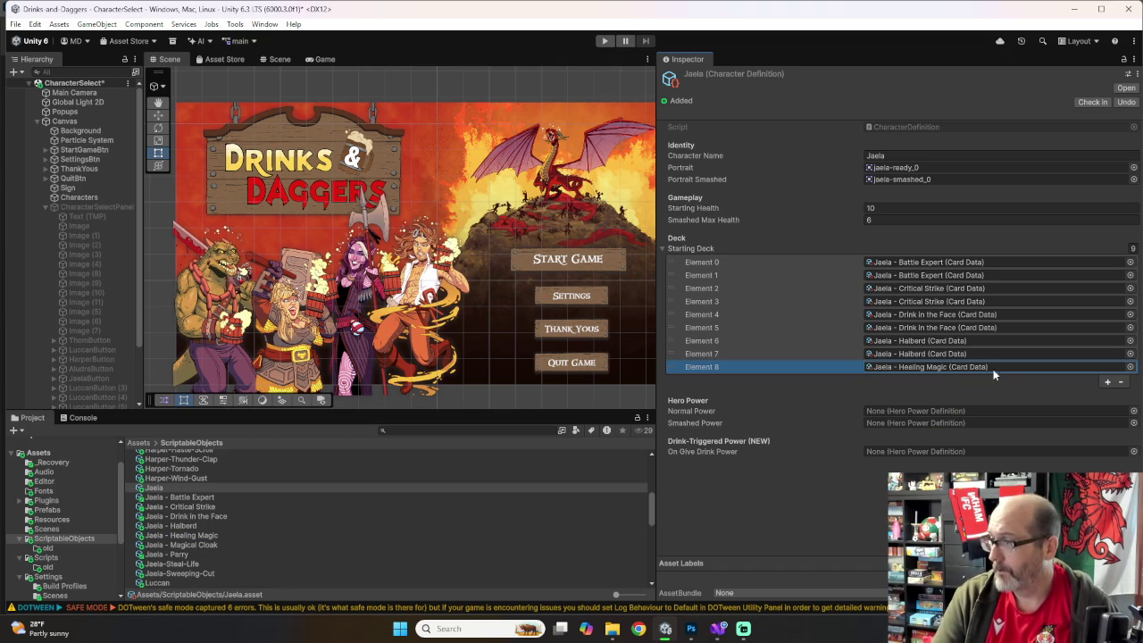
left_click(1108, 381)
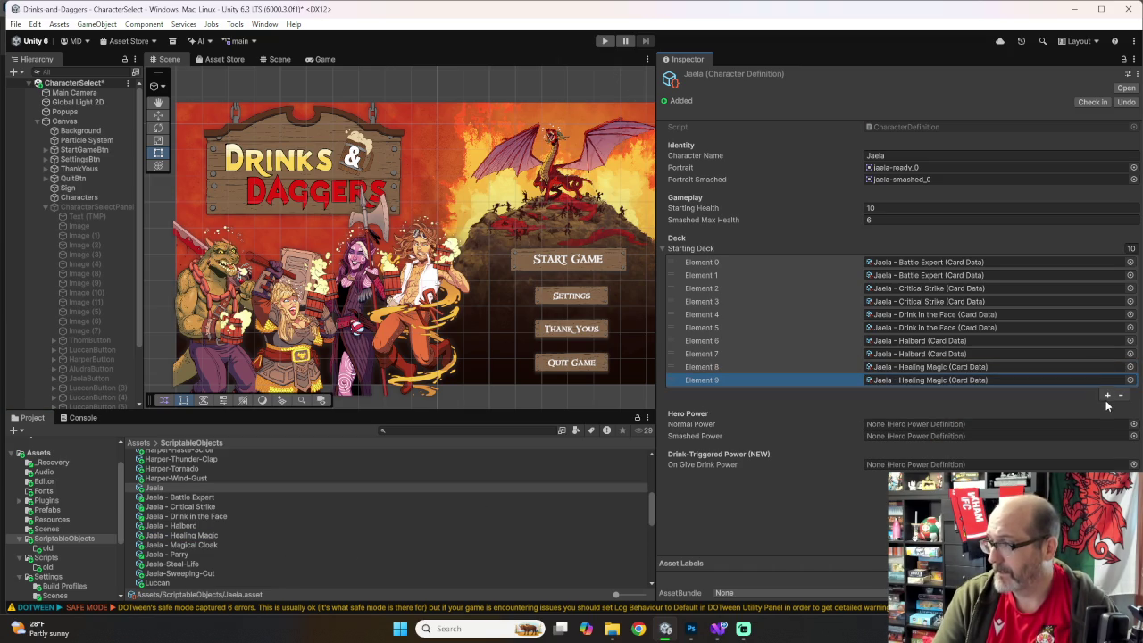
left_click(1108, 395)
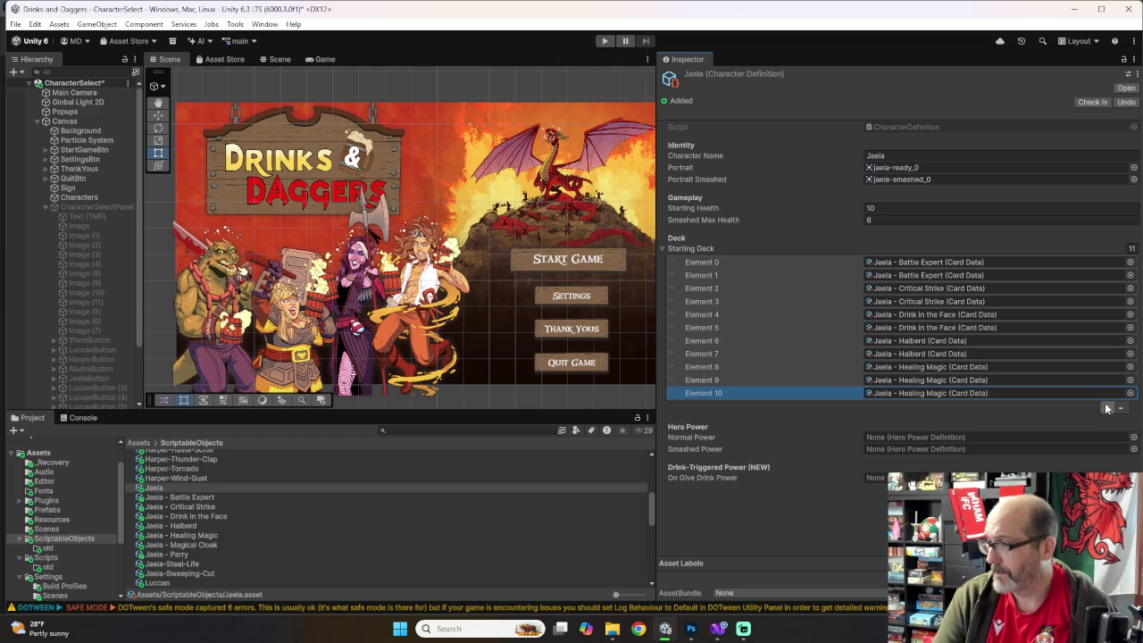
left_click(1108, 408)
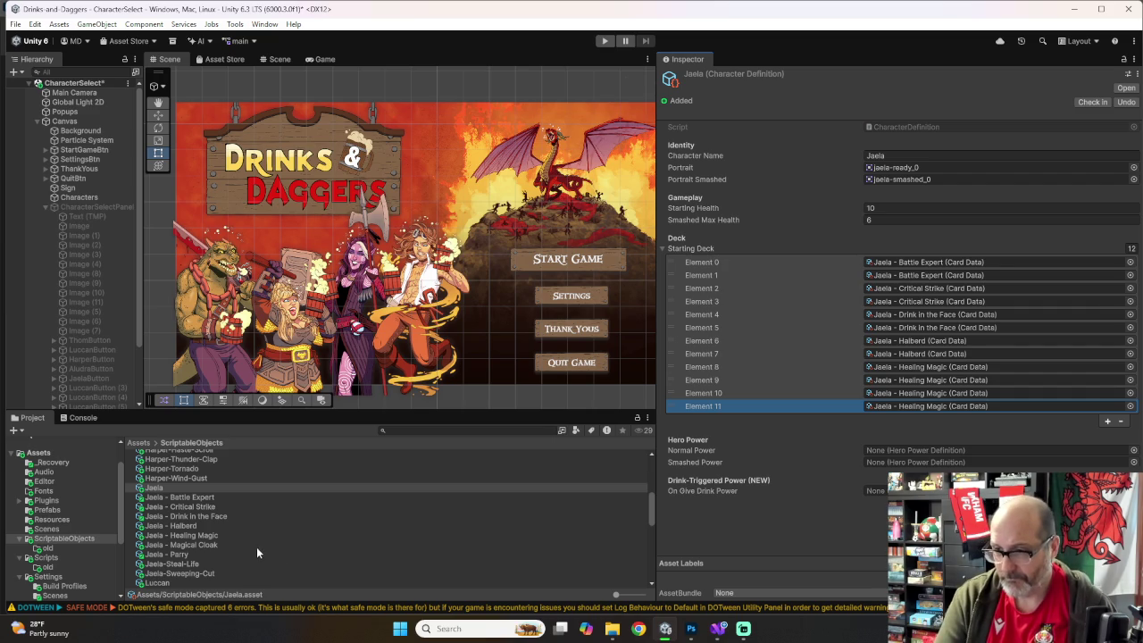
mouse_move(191, 544)
left_mouse_down()
mouse_move(850, 467)
mouse_move(926, 406)
left_mouse_up()
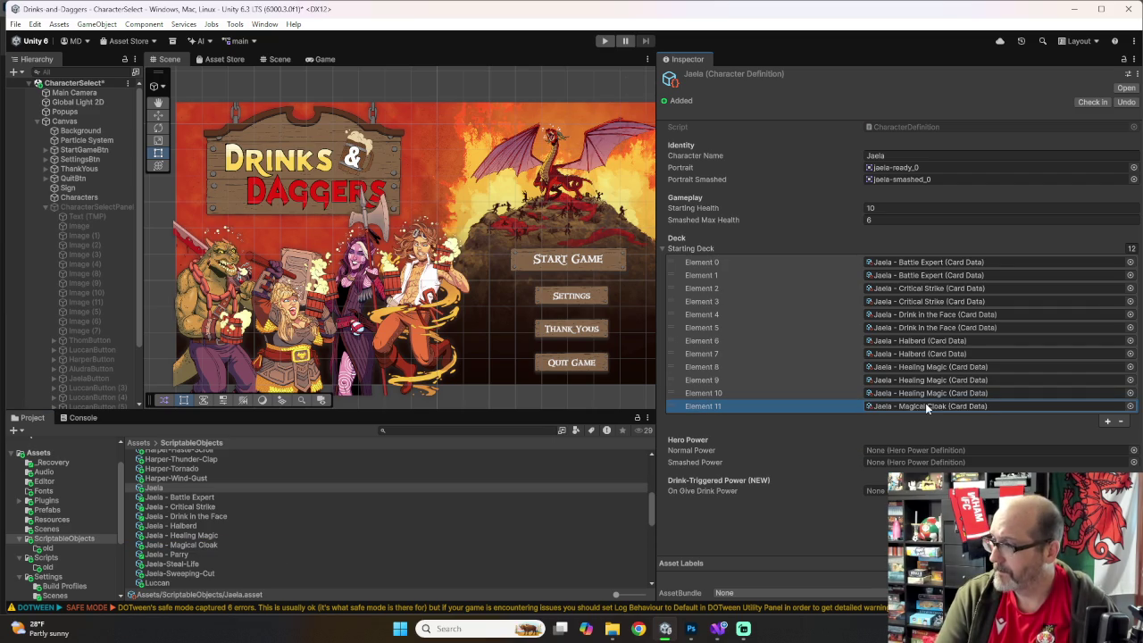
left_click(1108, 421)
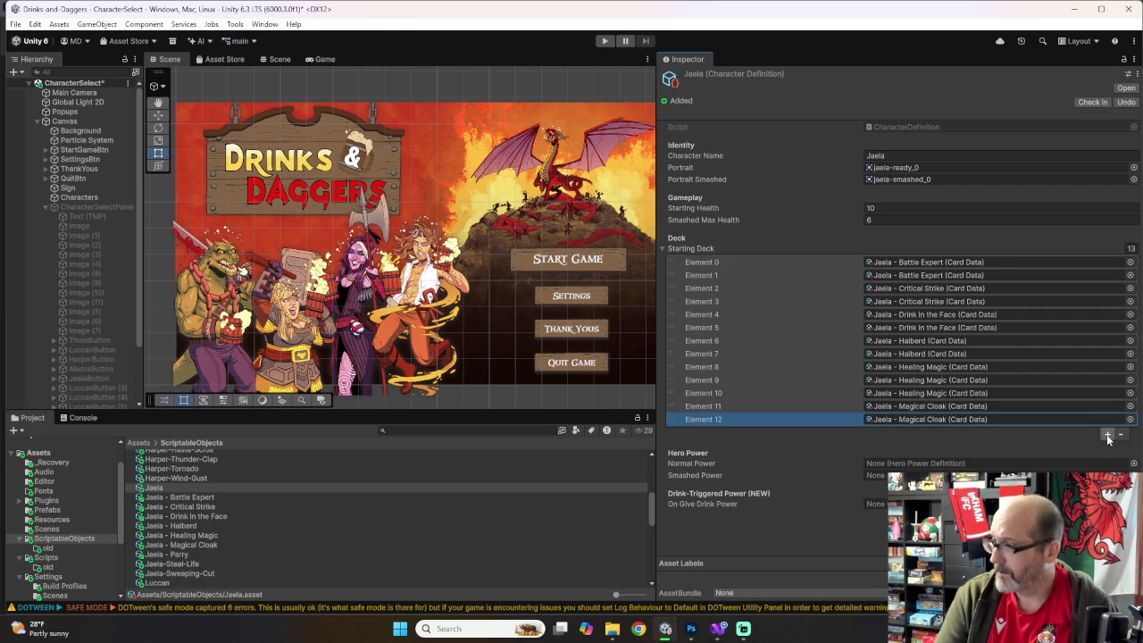
Step: Add two Parry cards and four Jaela-Steal-Life cards to the deck
left_click(1107, 436)
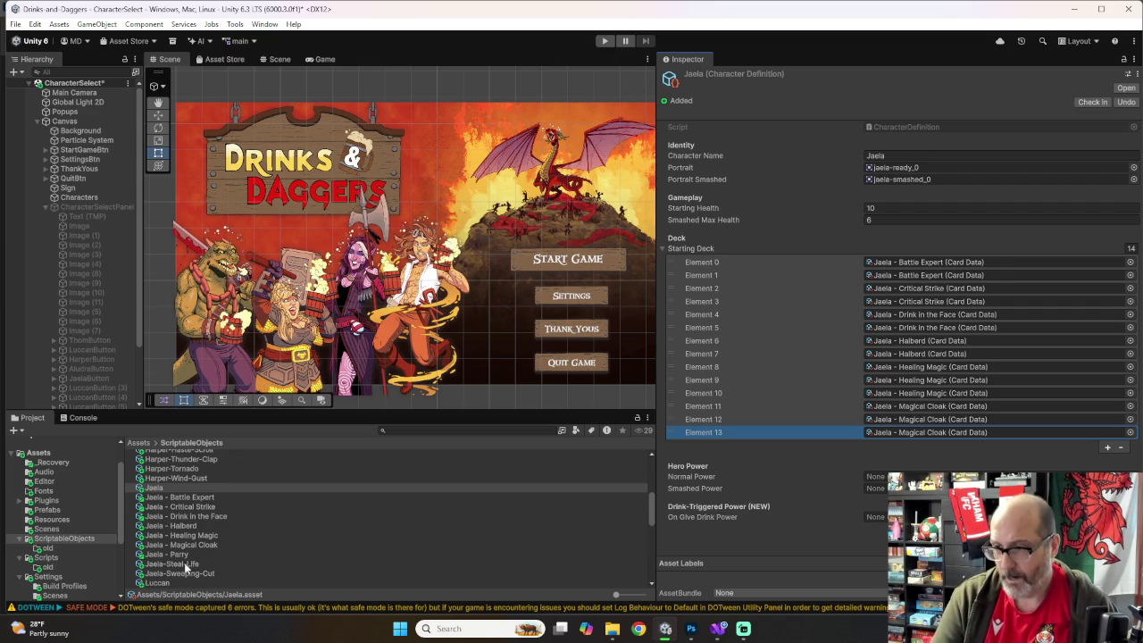
left_click_drag(175, 555, 991, 432)
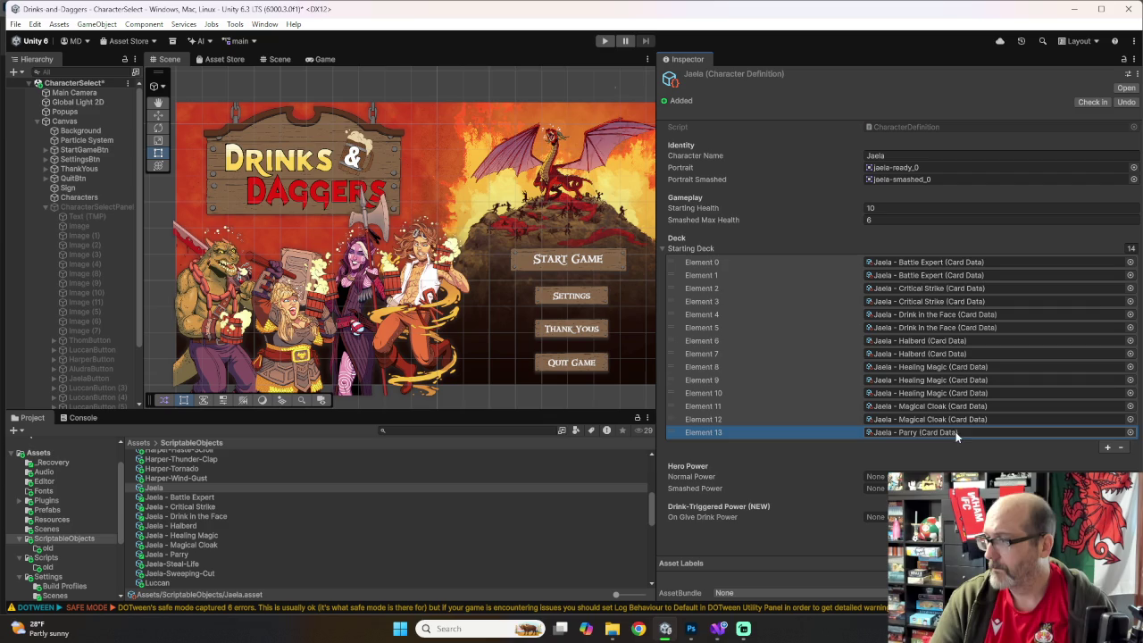
left_click(1108, 447)
left_click(1108, 460)
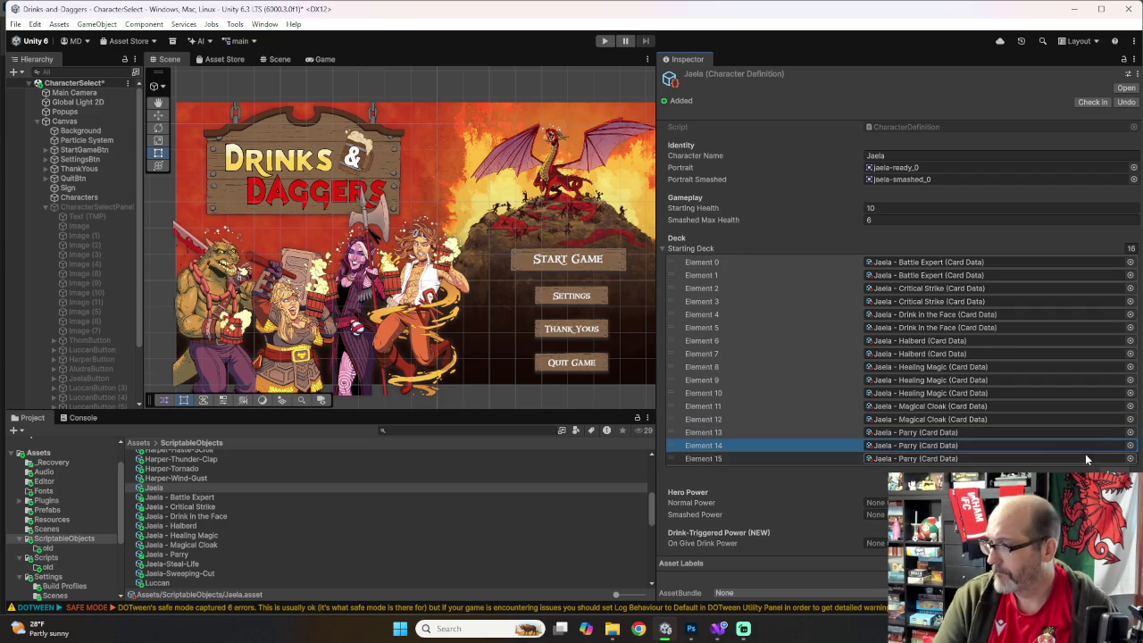
left_click(1087, 459)
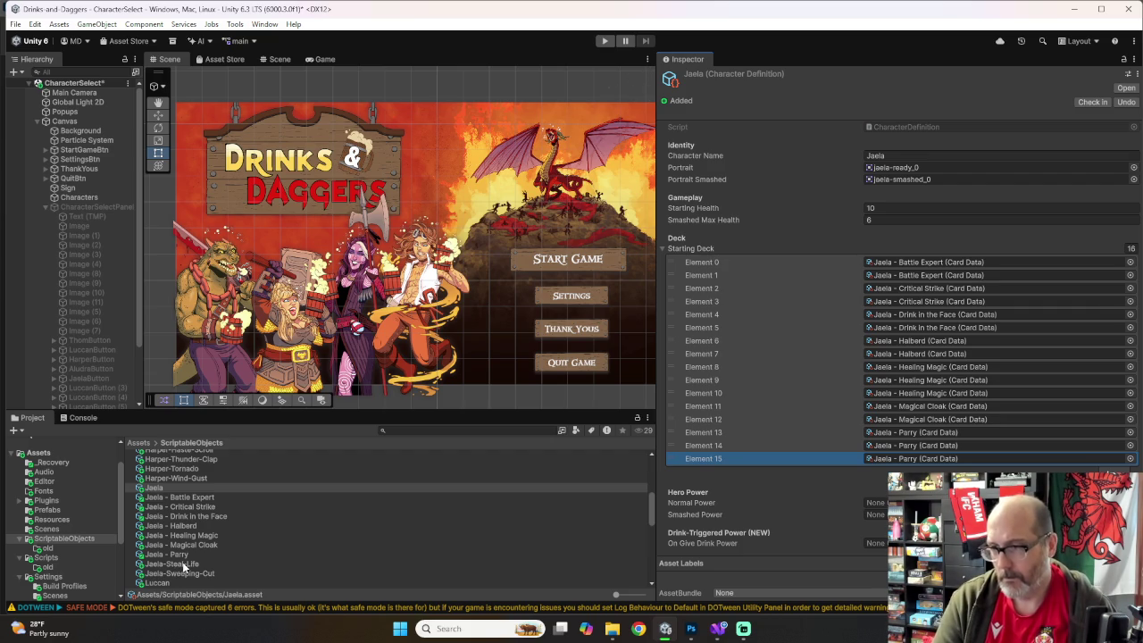
mouse_move(176, 564)
left_mouse_down()
mouse_move(867, 483)
mouse_move(887, 470)
left_mouse_up()
left_click(1109, 471)
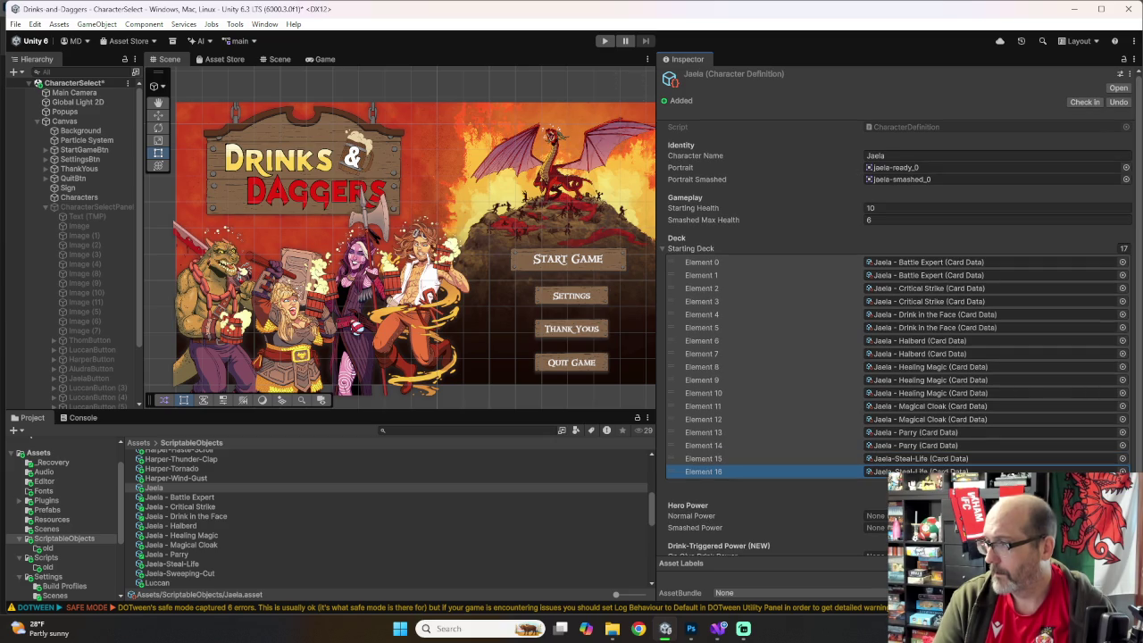
left_click(1109, 484)
left_click(1108, 496)
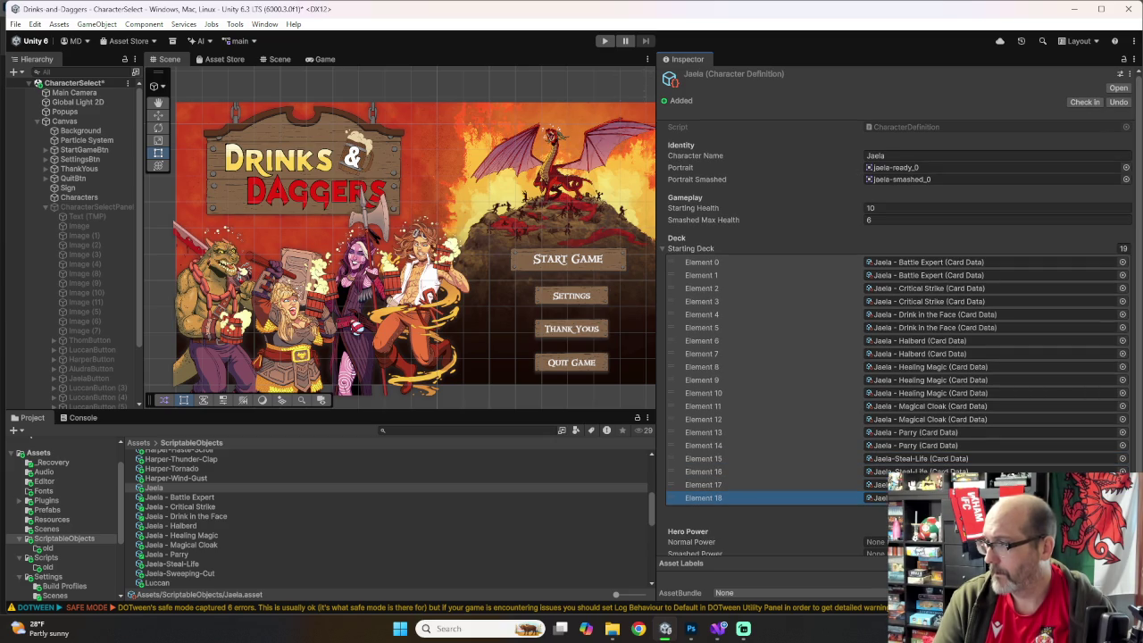
left_click(1109, 509)
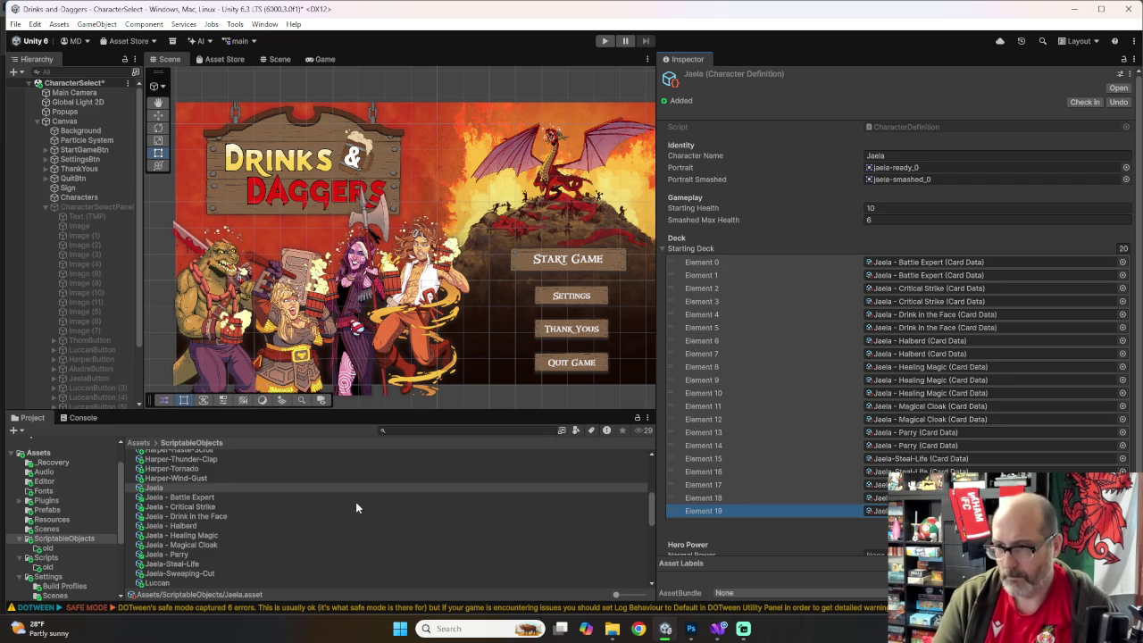
Step: Fill the remaining slots with Jaela-Sweeping-Cut, bringing the deck to 23 cards
scroll(206, 554, "down", 2)
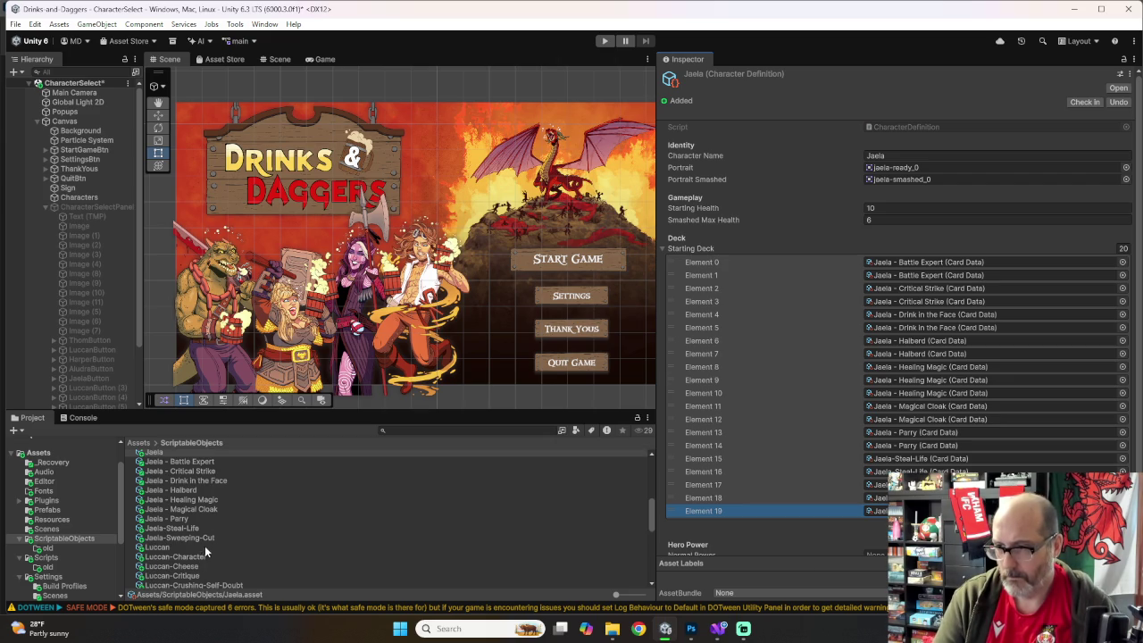
left_click_drag(200, 541, 902, 511)
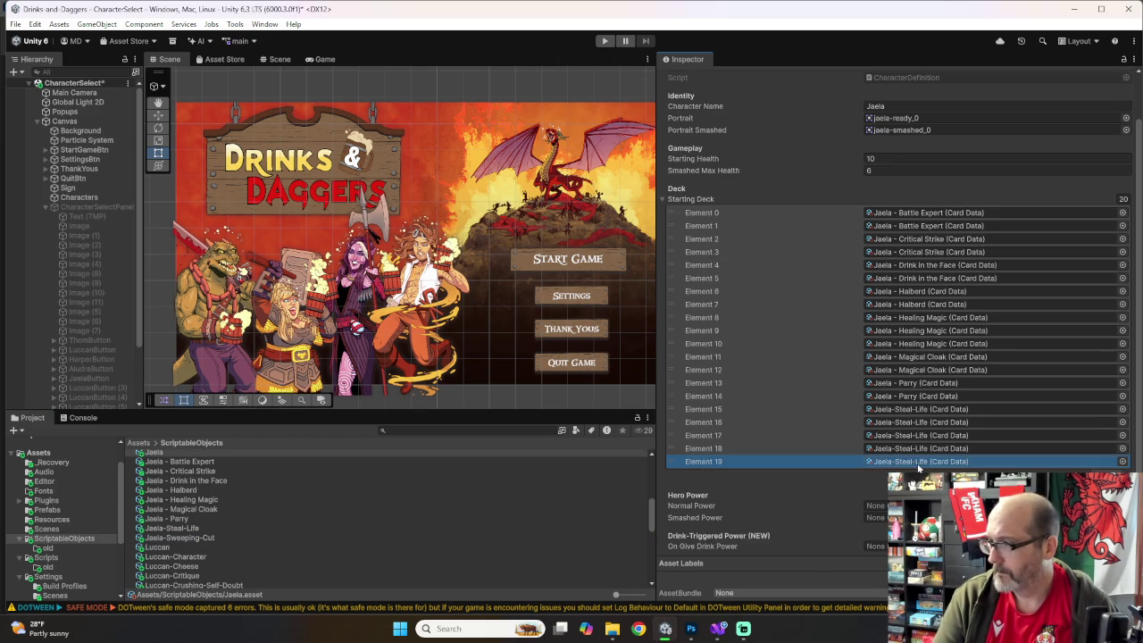
left_click(1102, 471)
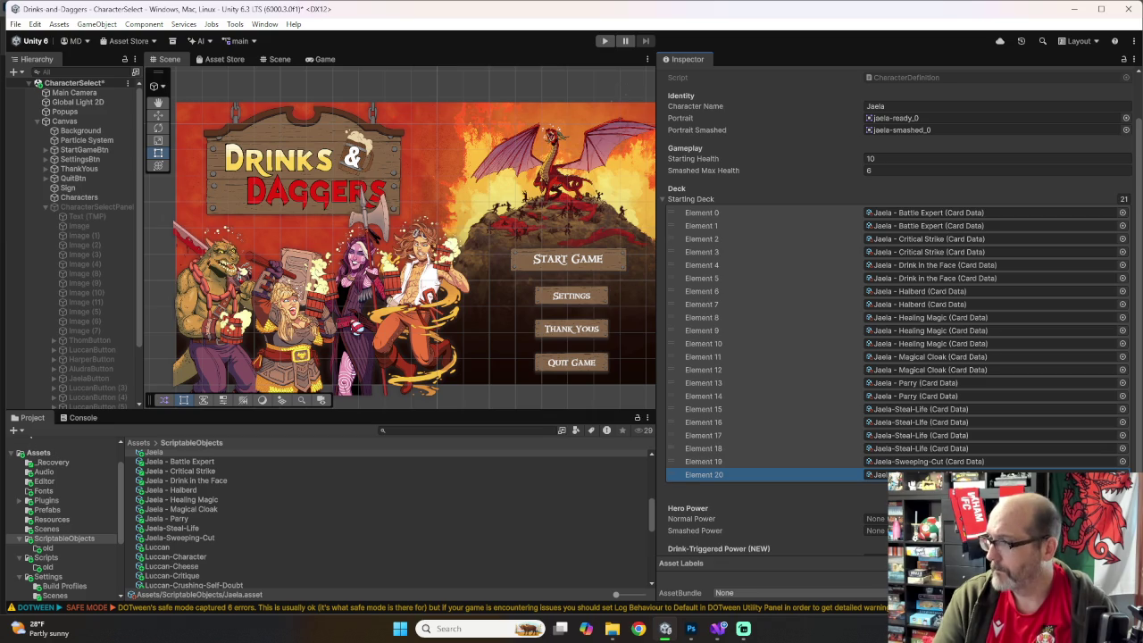
left_click(1101, 488)
left_click(1101, 488)
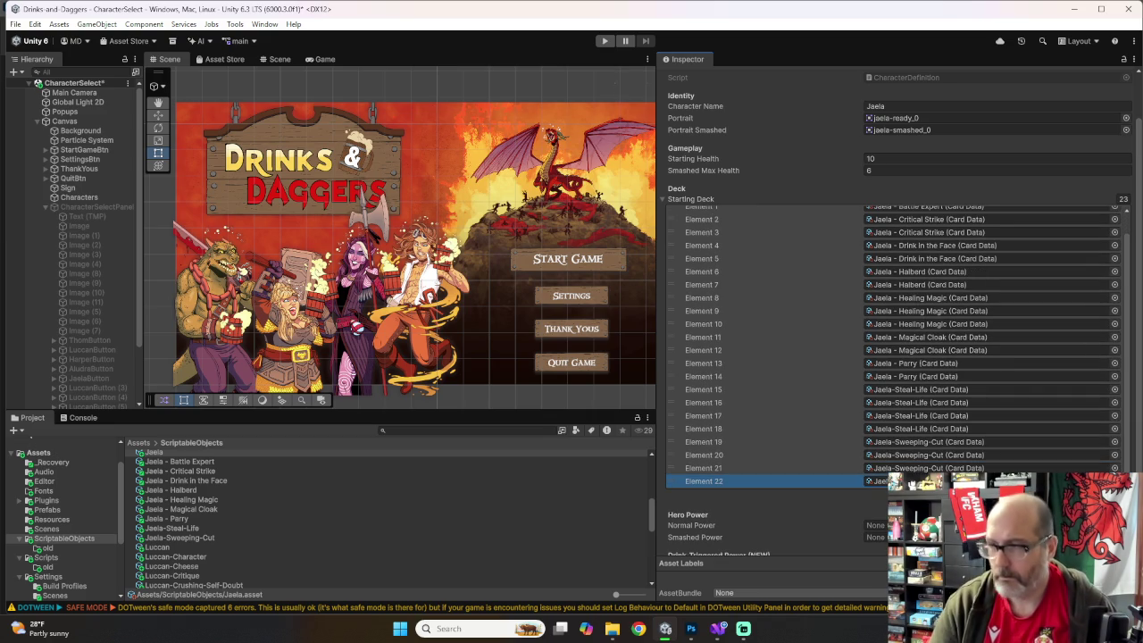
left_click(776, 126)
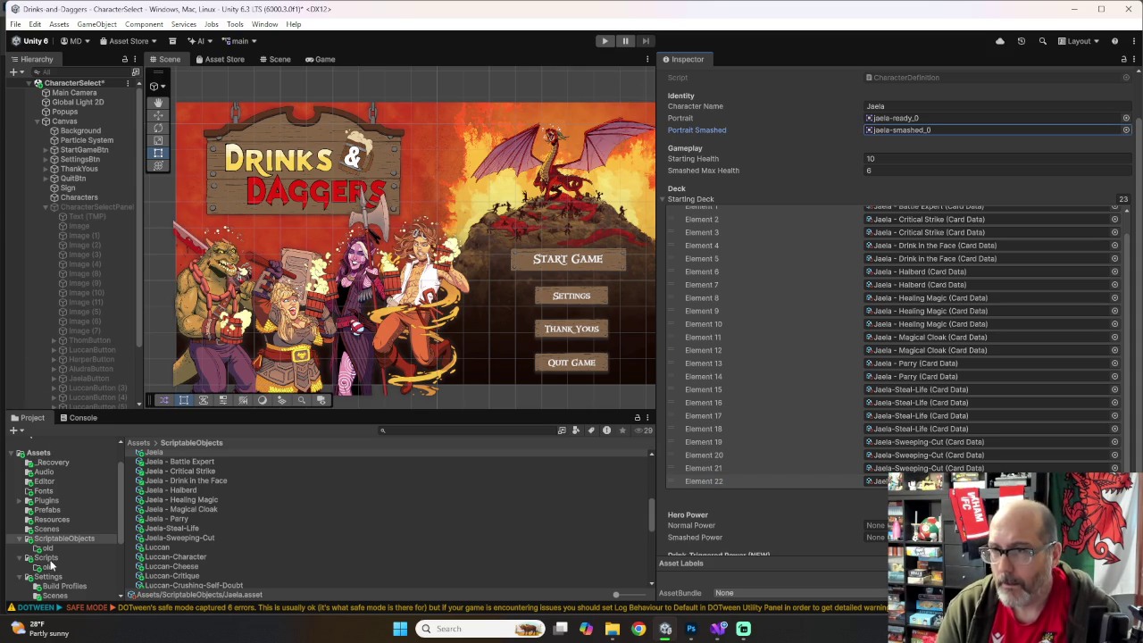
scroll(105, 235, "down", 2)
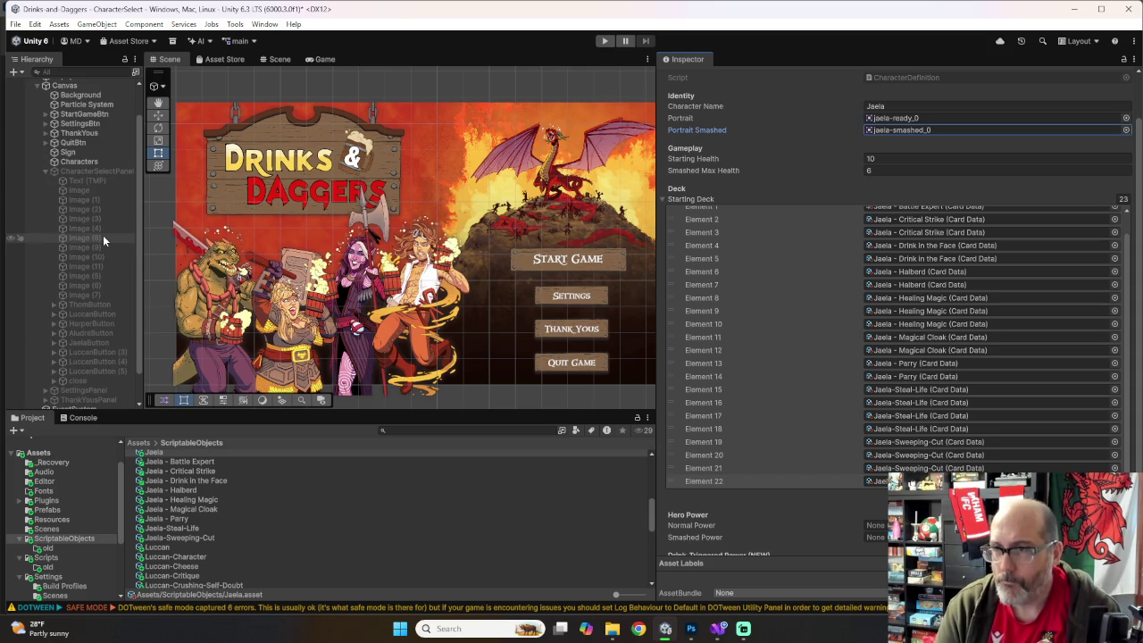
Step: On CharacterSelectPanel, clear JaelaButton from Locked Buttons Element 1 and delete that array element
left_click(81, 167)
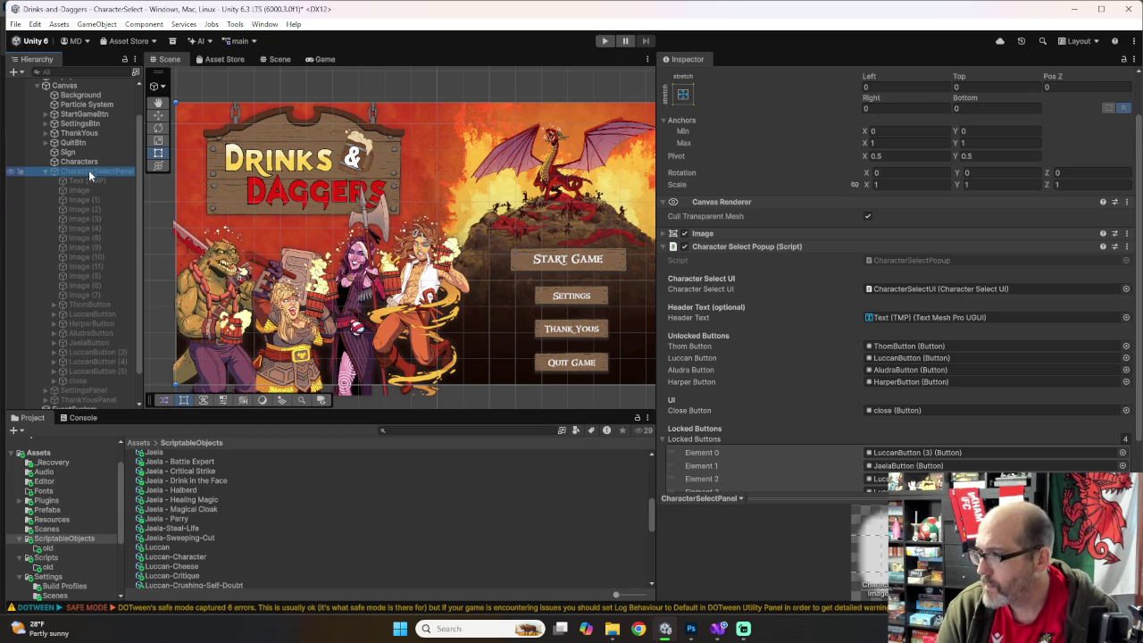
scroll(760, 375, "down", 1)
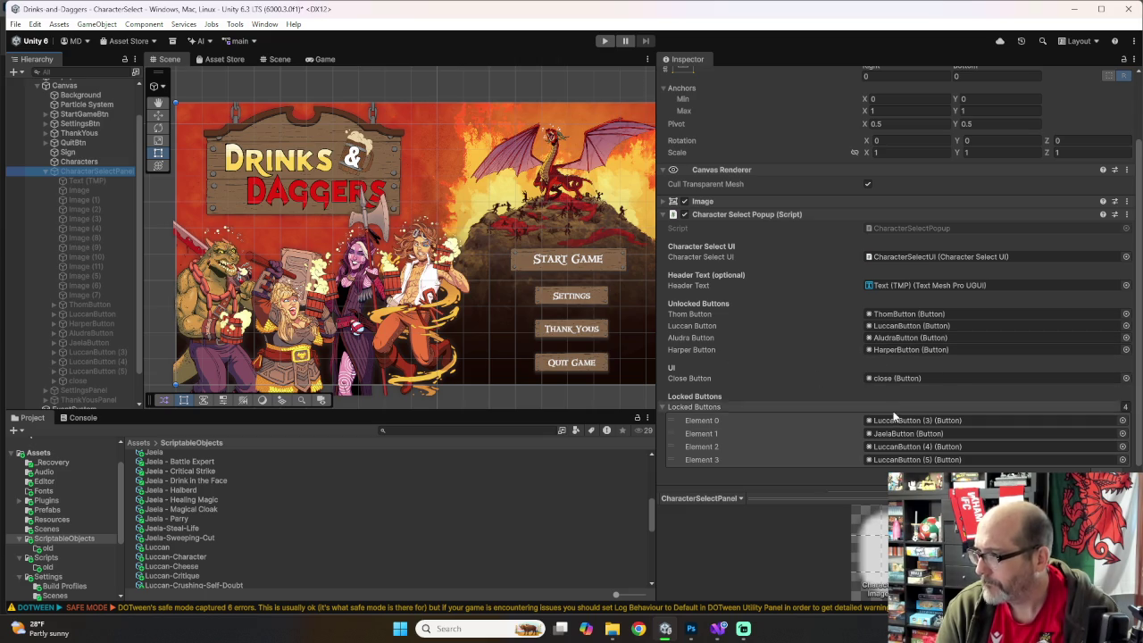
left_click(832, 433)
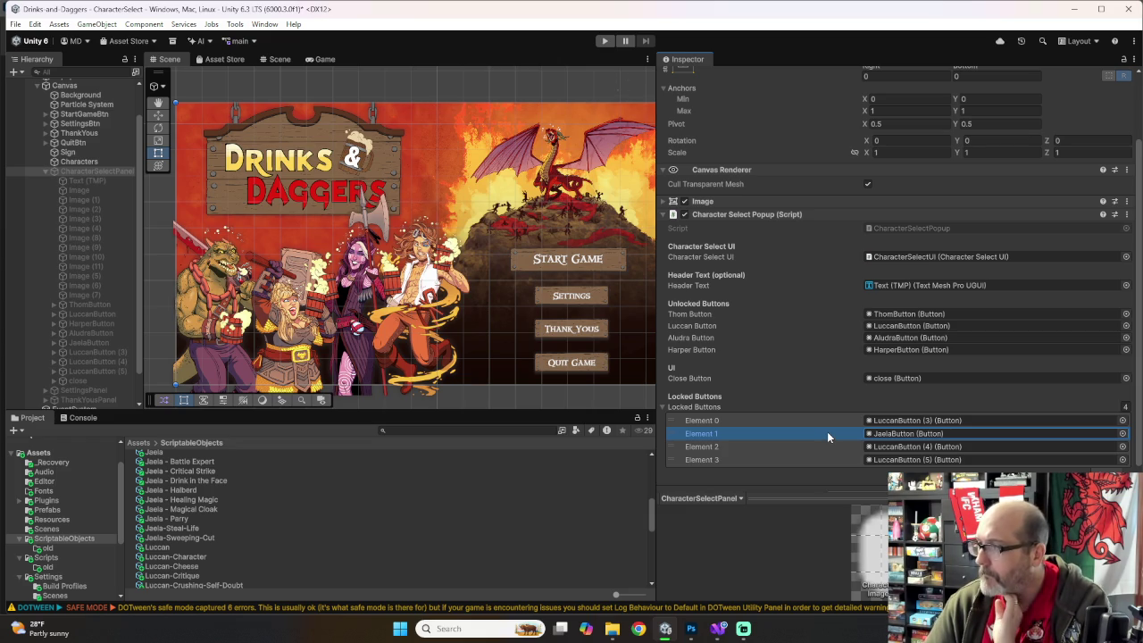
key("Delete")
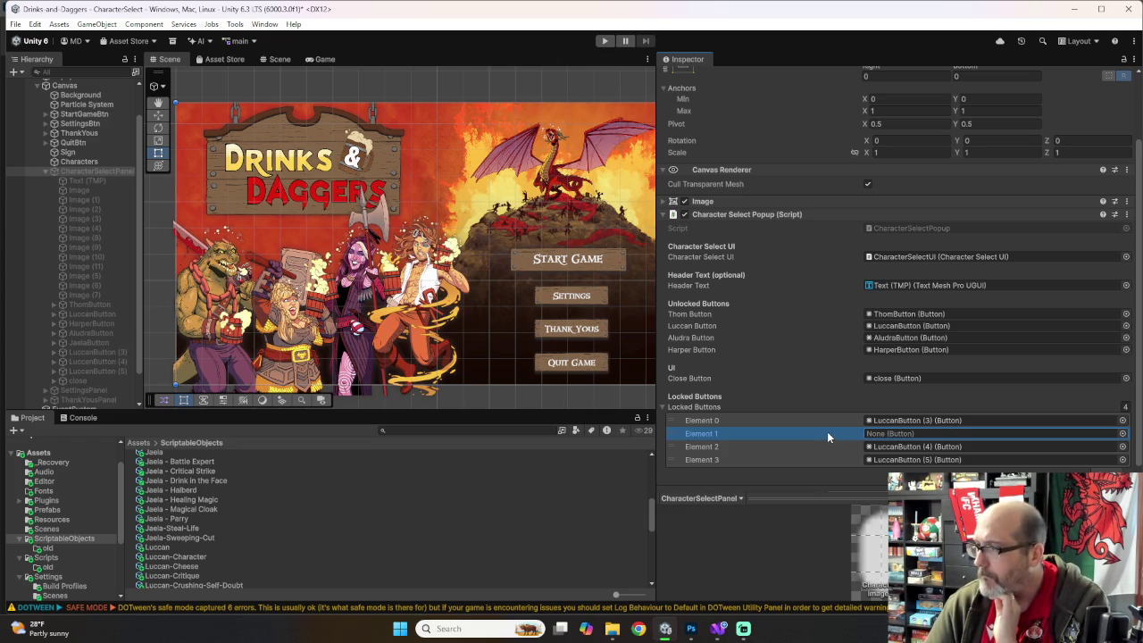
right_click(761, 433)
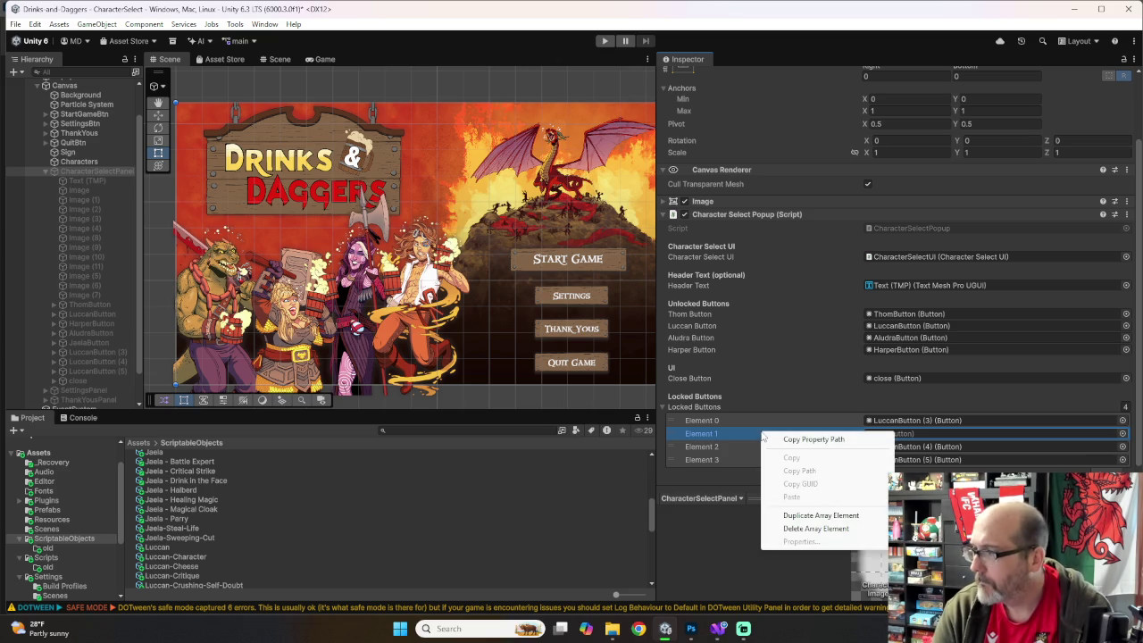
left_click(807, 528)
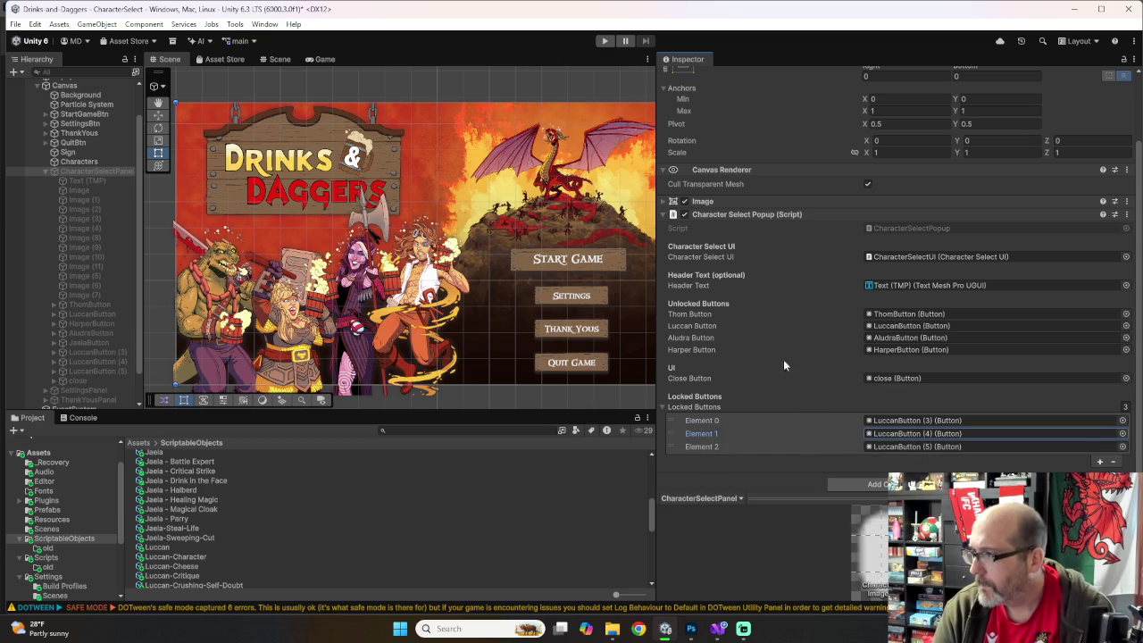
left_click(727, 301)
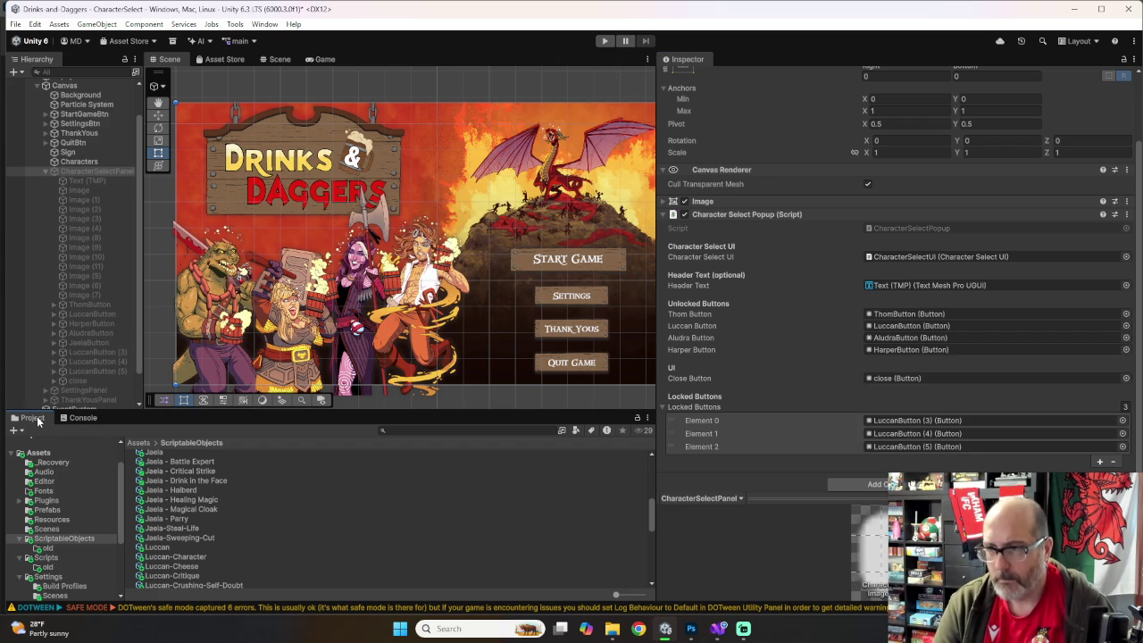
Step: Search the Scripts folder for 'unlocked', then switch over to Visual Studio
left_click(45, 558)
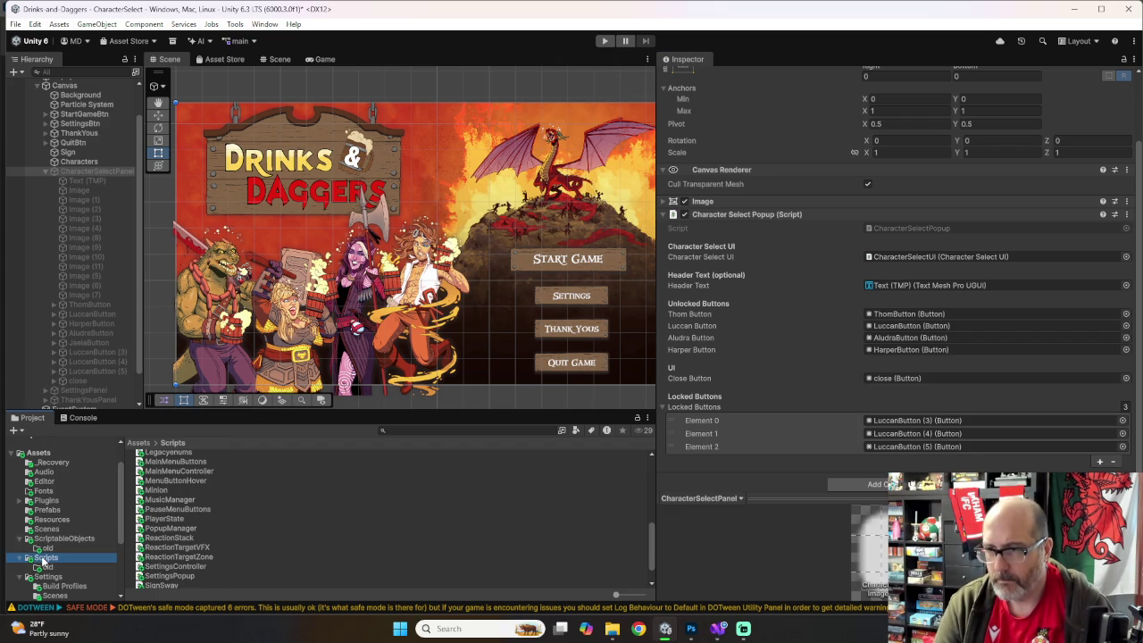
left_click(459, 429)
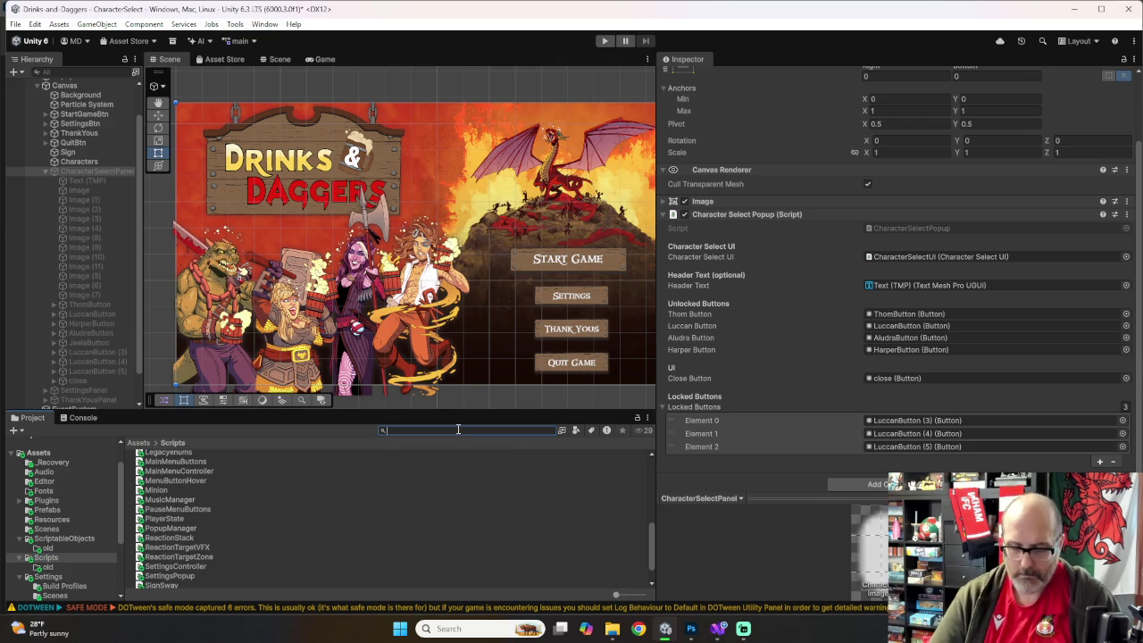
type("unlocked b")
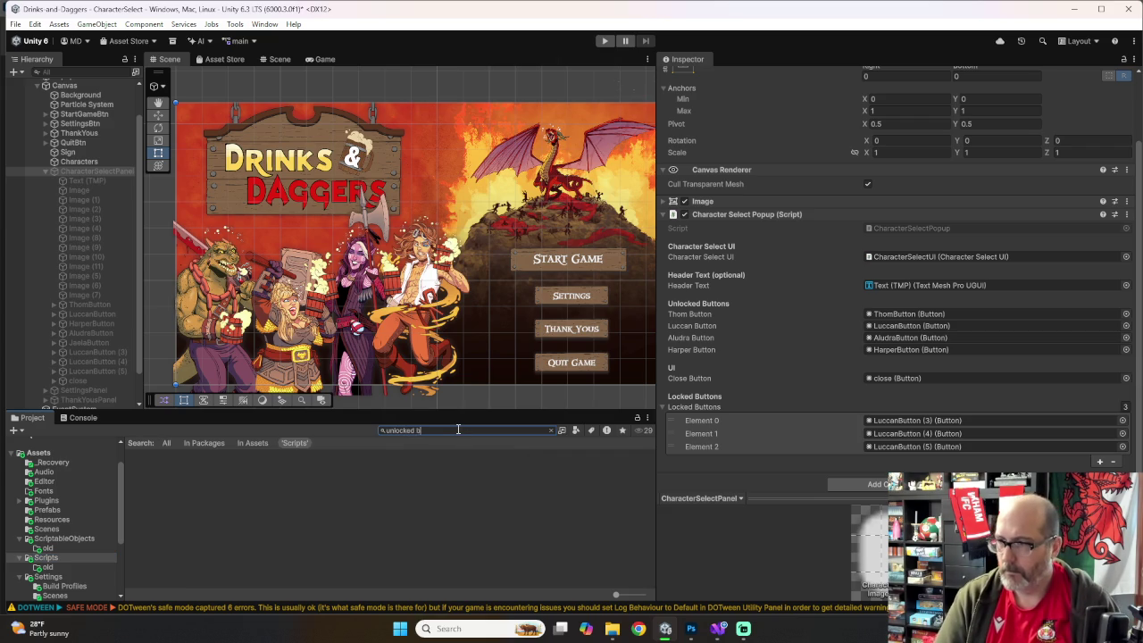
type("uttons")
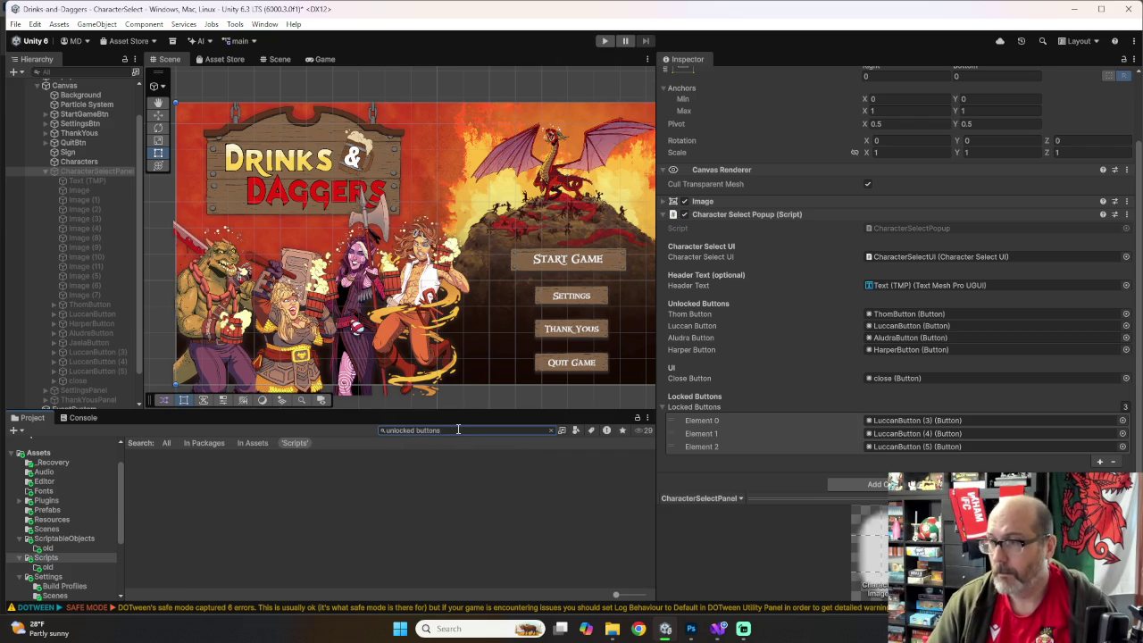
left_click(459, 430)
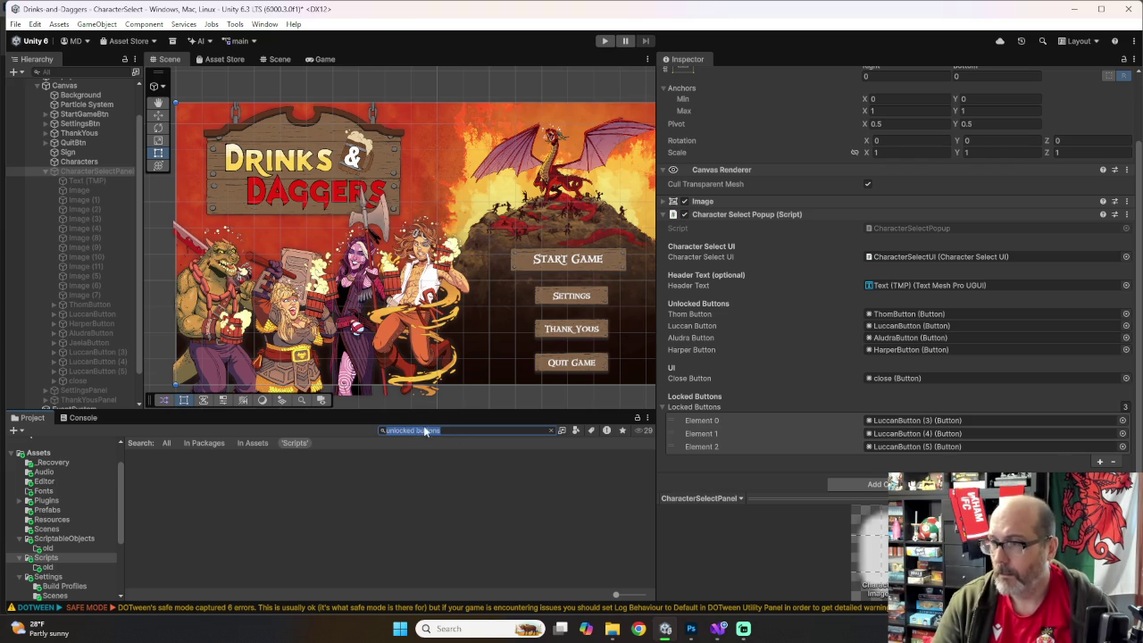
double_click(425, 429)
key("BackSpace")
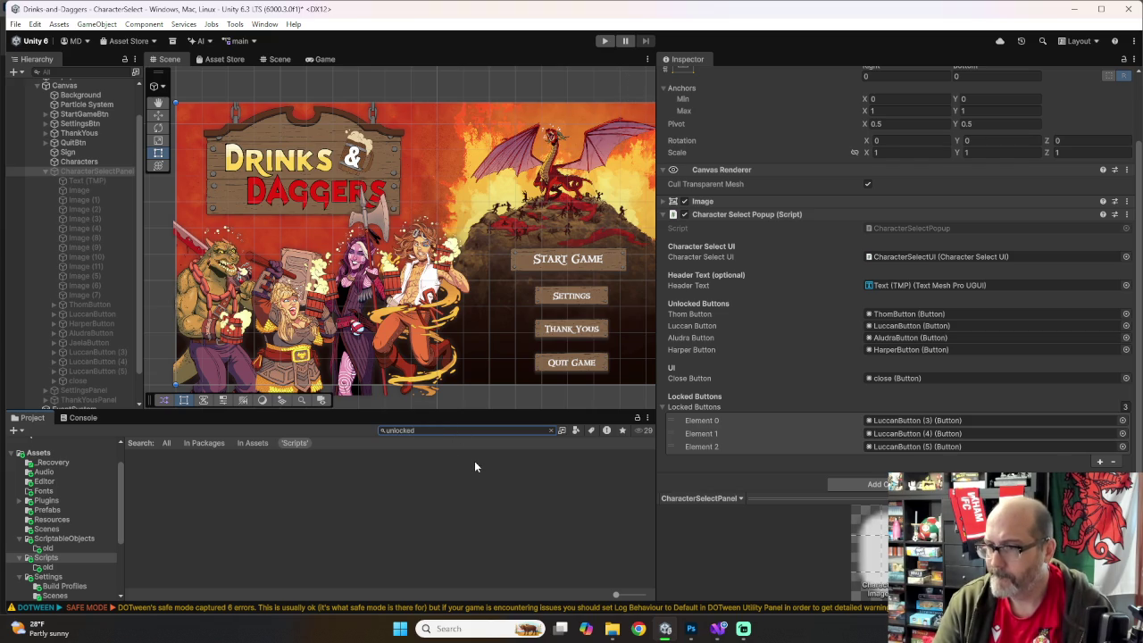
left_click(718, 629)
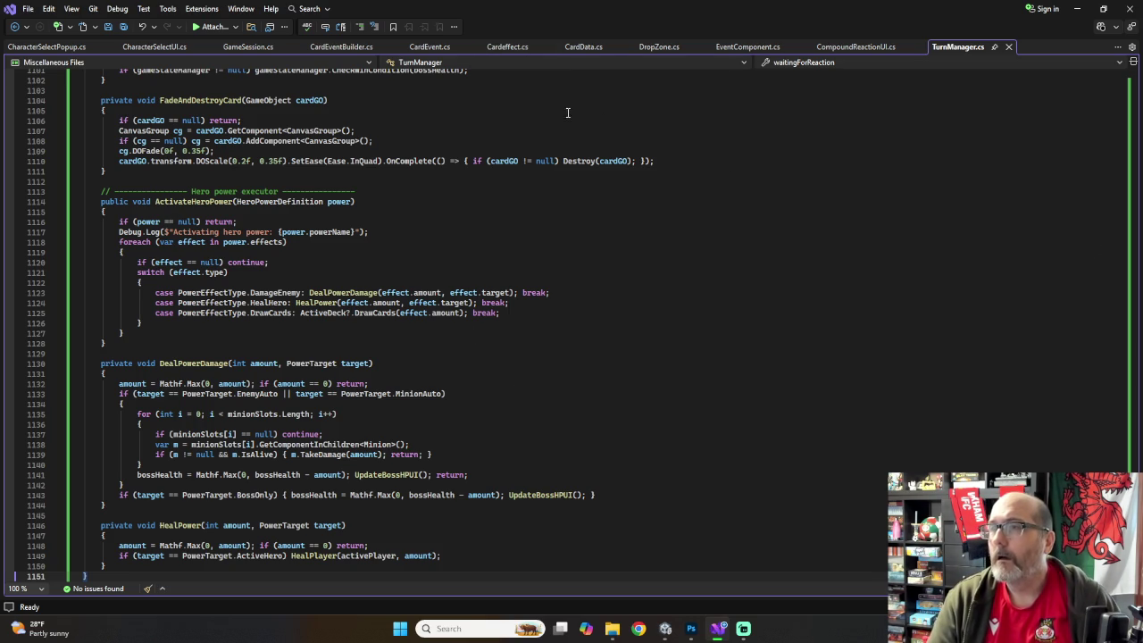
Step: Search open documents for 'unlocked' to reach ShowNPCSelection in CharacterSelectPopup.cs
left_click(147, 46)
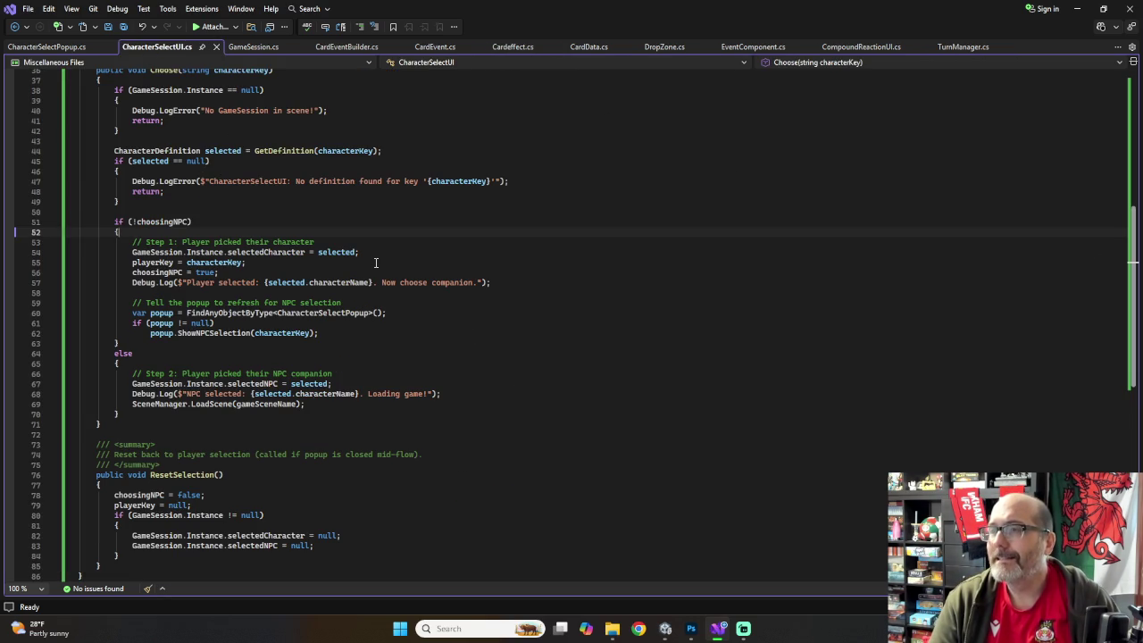
key("ctrl+f")
type("c")
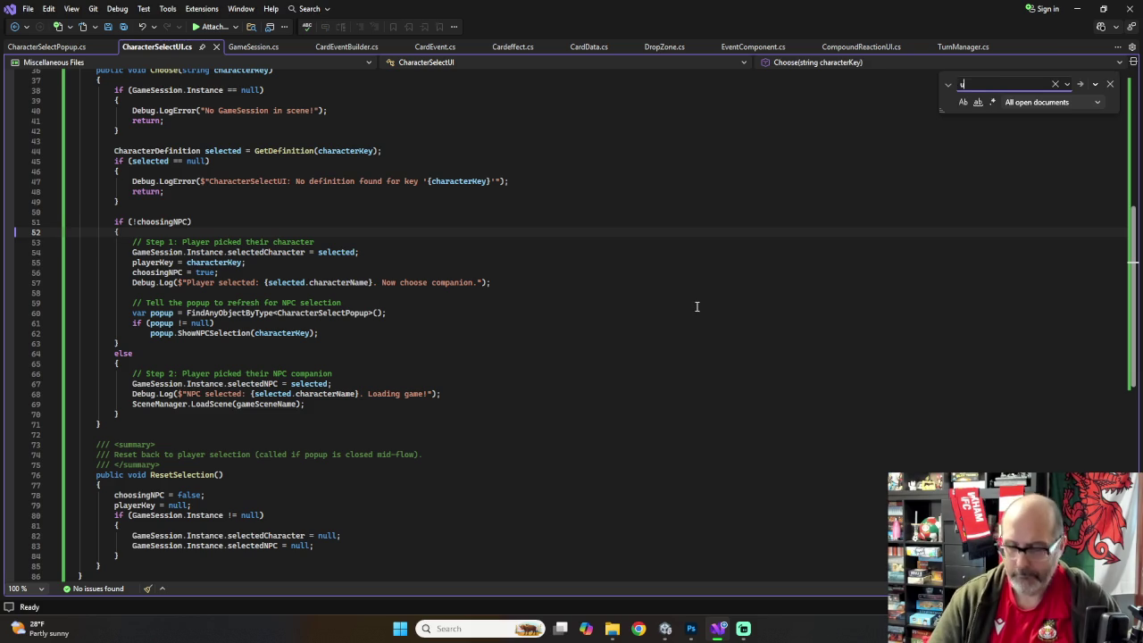
type("nlockeds")
key("Return")
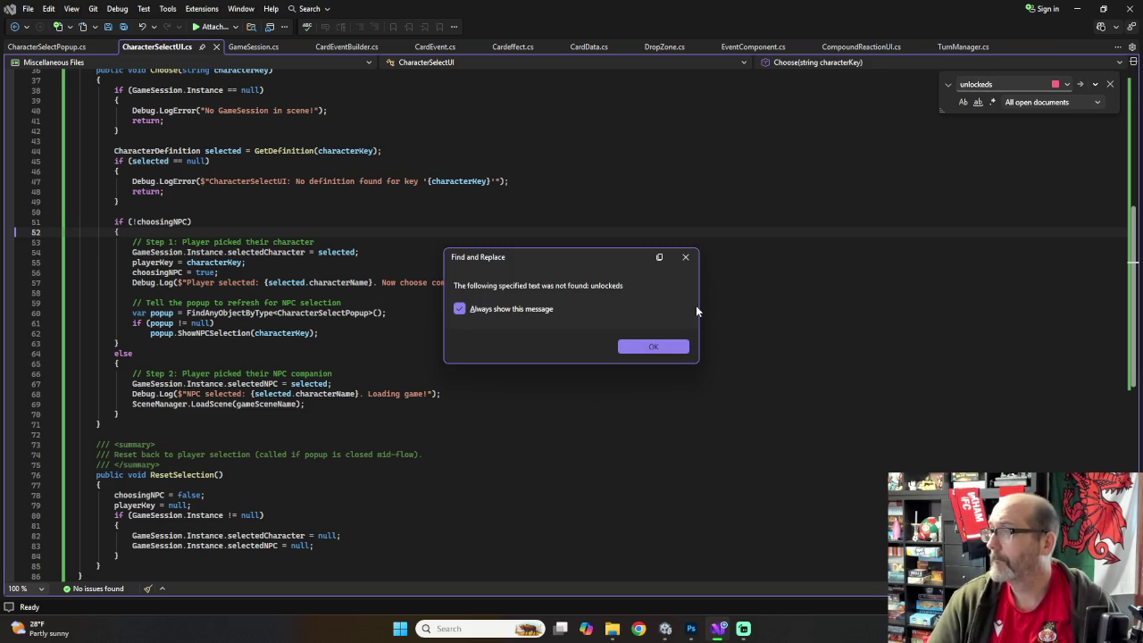
left_click(653, 348)
left_click(997, 84)
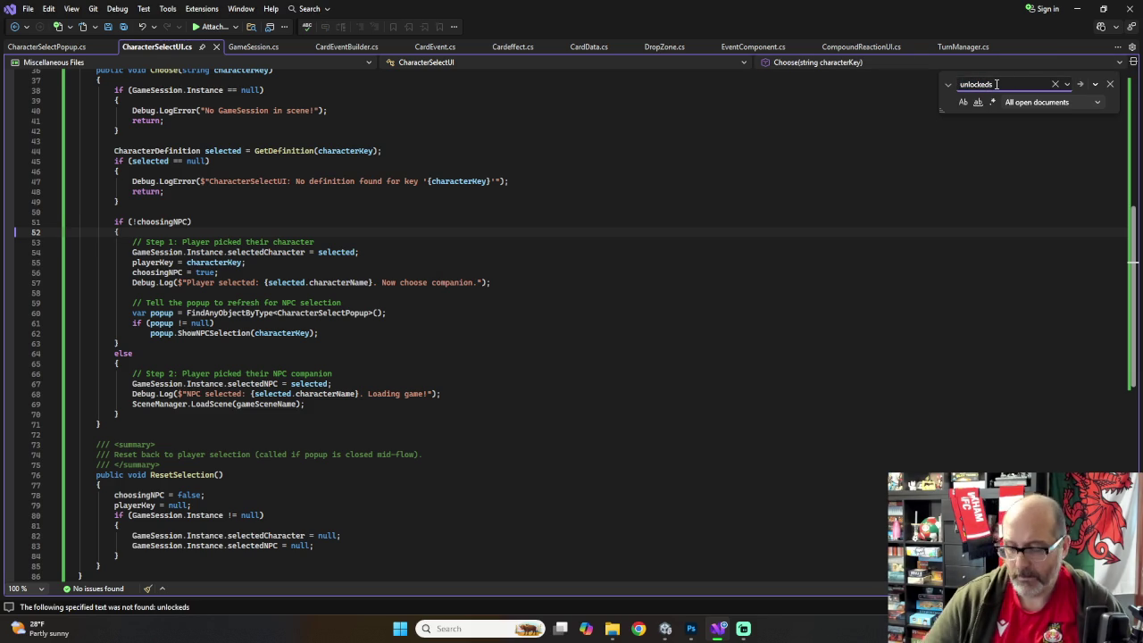
key("BackSpace")
key("Return")
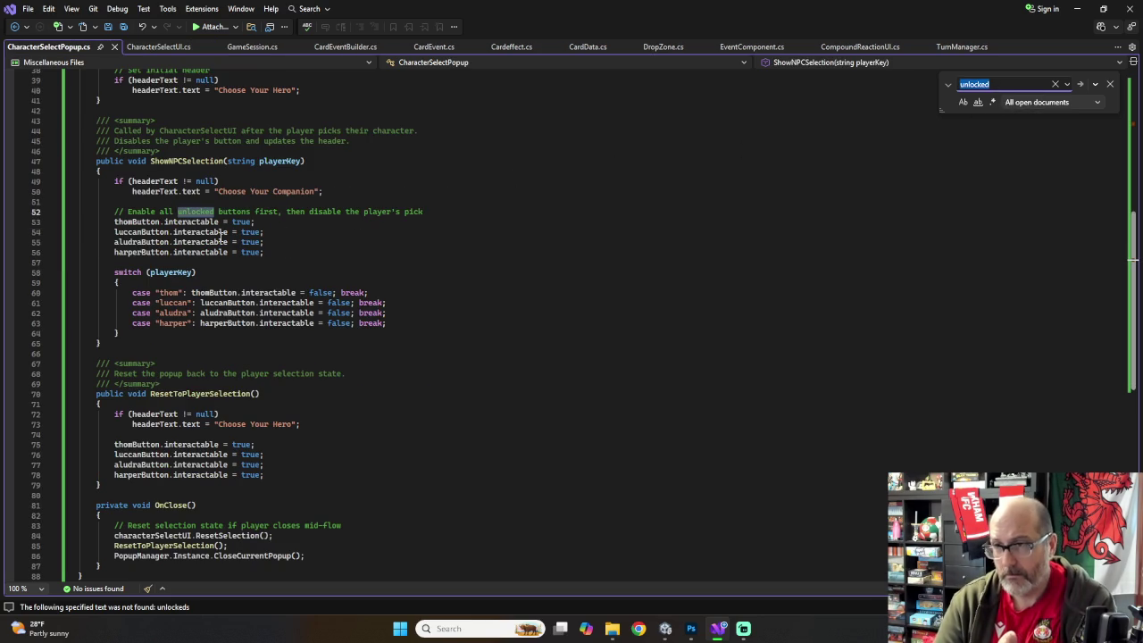
mouse_move(263, 253)
left_mouse_down()
mouse_move(184, 223)
mouse_move(114, 253)
left_mouse_up()
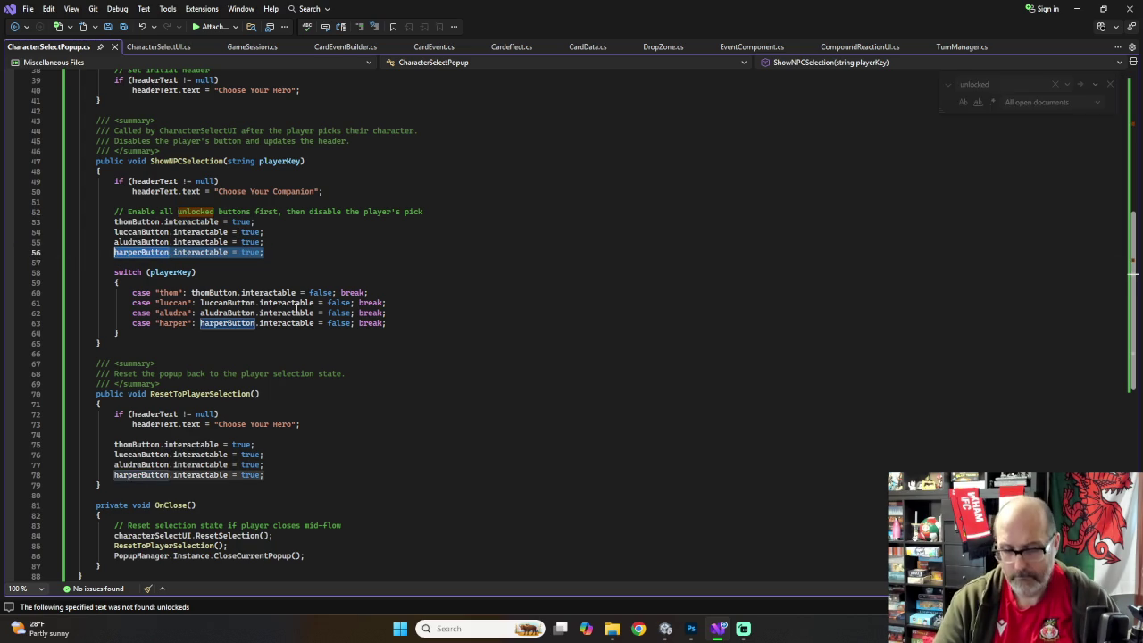
Step: In ShowNPCSelection, duplicate the harperButton enable line as a jaelaButton line
left_click(280, 258)
left_click(290, 249)
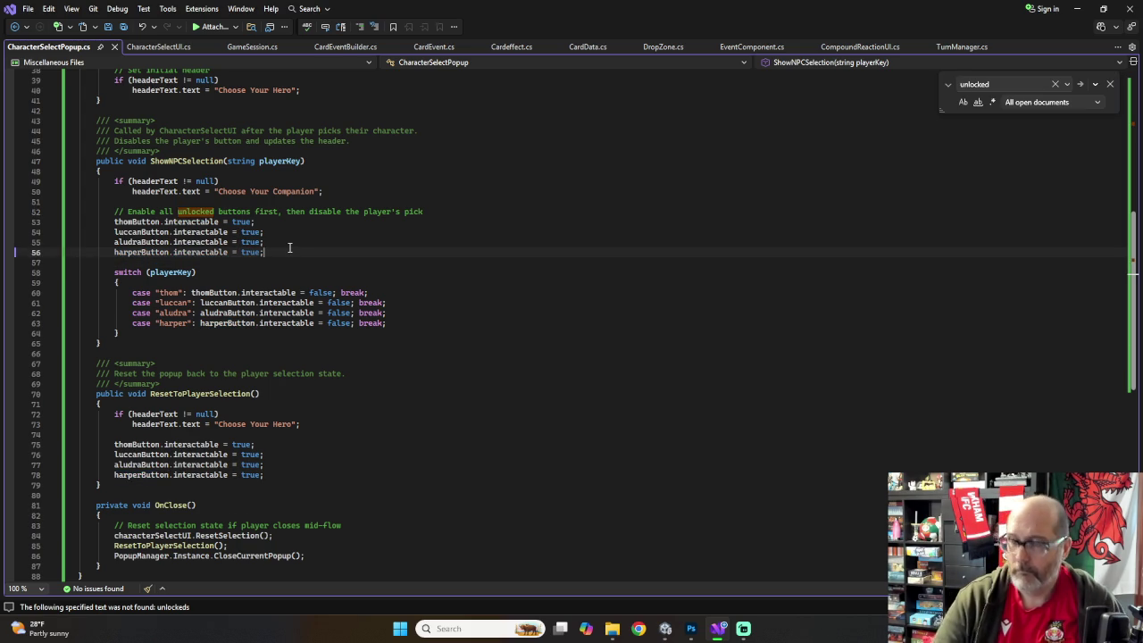
key("ctrl+d")
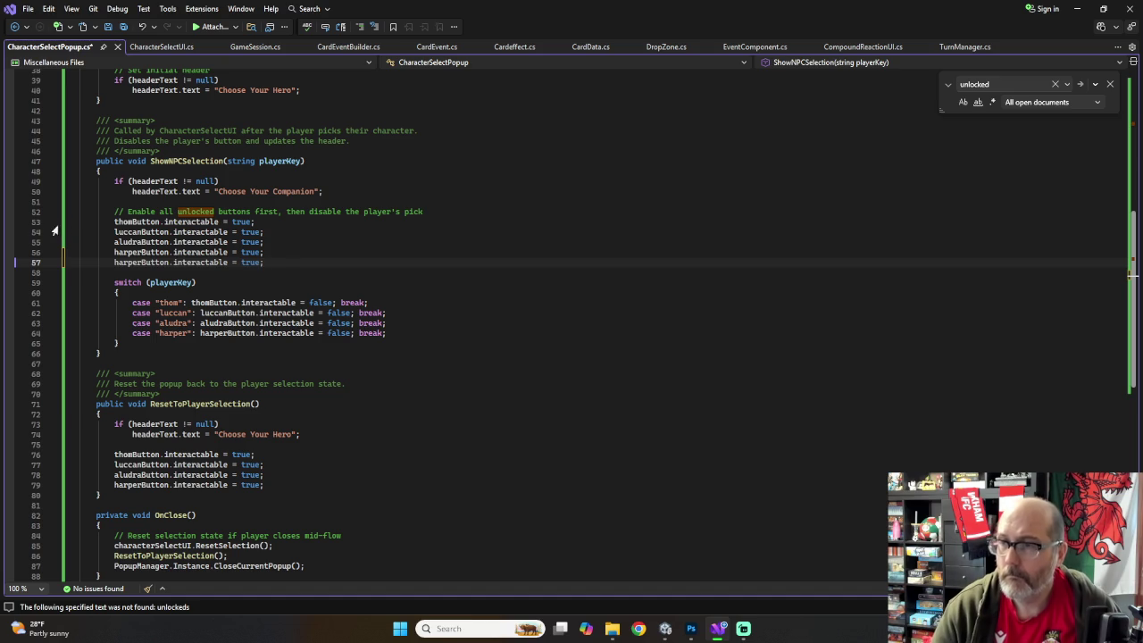
left_click(116, 264)
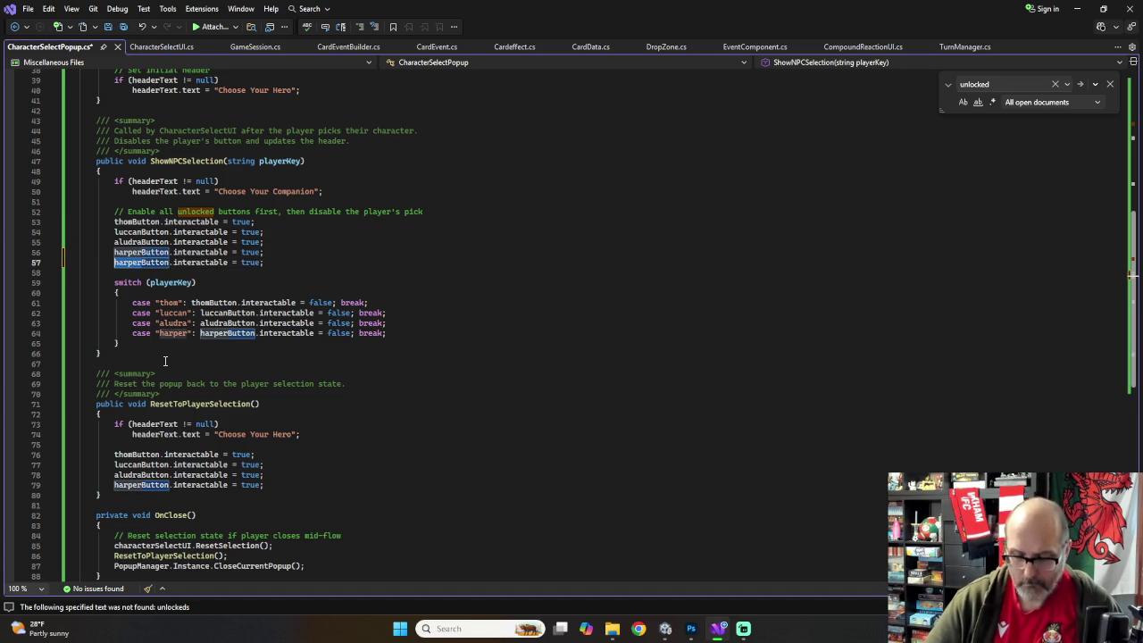
key("Delete")
key("Delete")
key("Delete")
type("jaela")
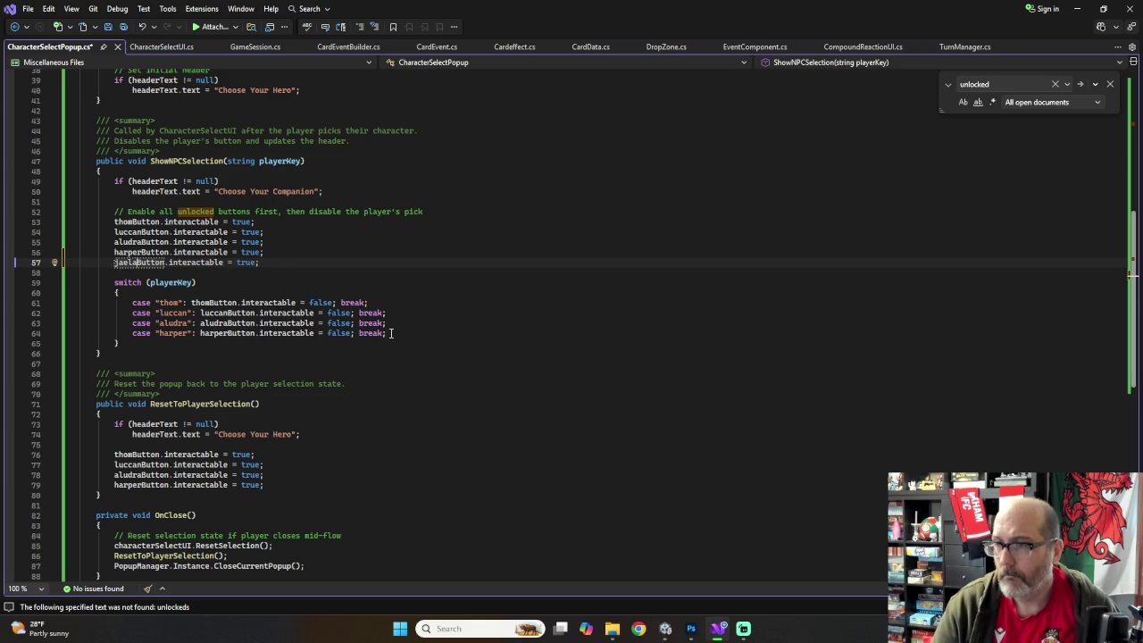
Step: Copy the harper case into a 'jaela' case that disables jaelaButton
left_click_drag(394, 333, 133, 335)
key("ctrl+c")
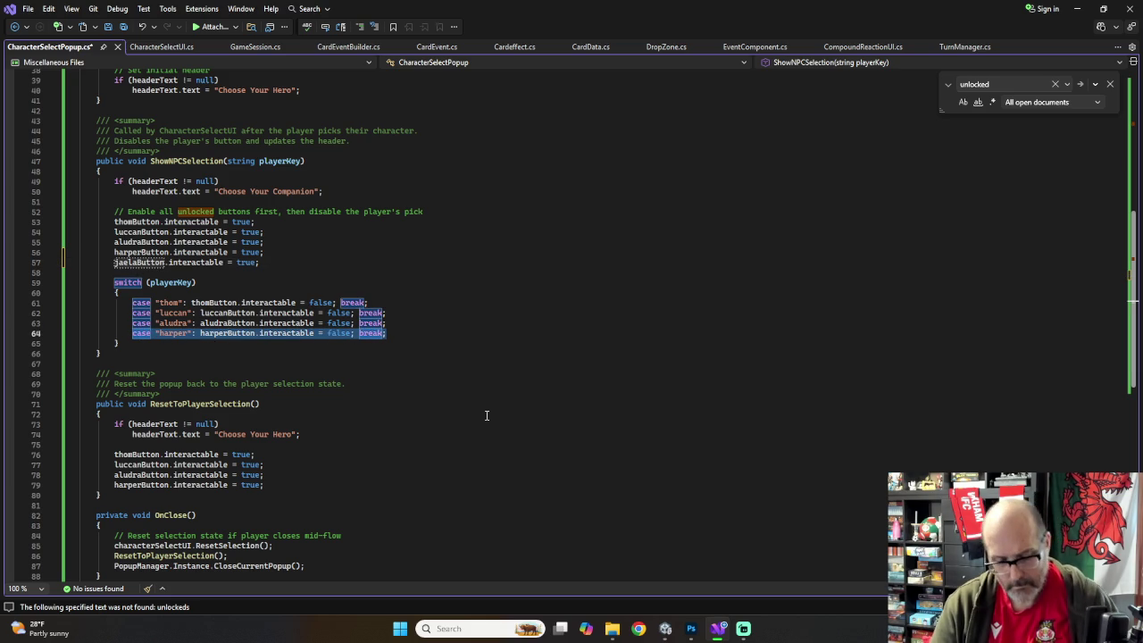
left_click(394, 332)
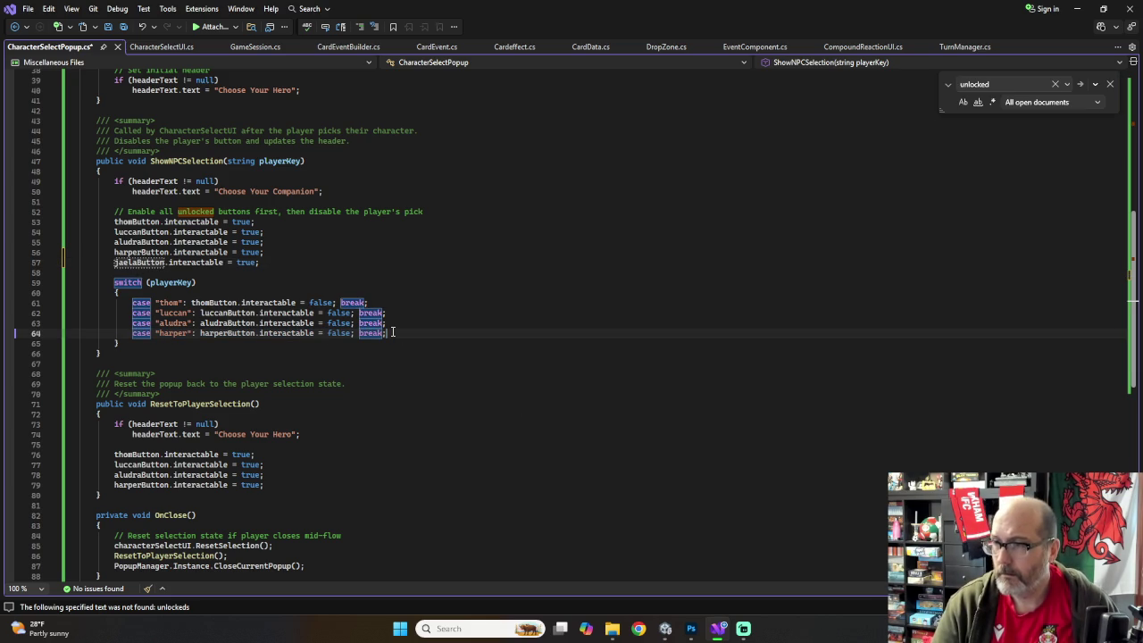
key("Return")
key("ctrl+v")
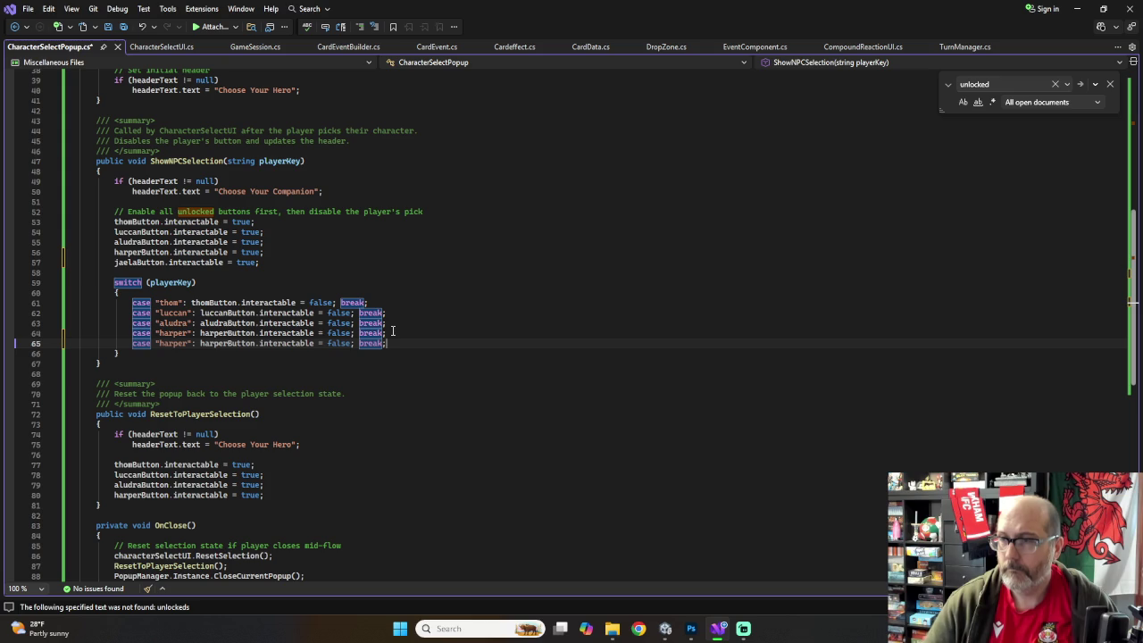
double_click(176, 345)
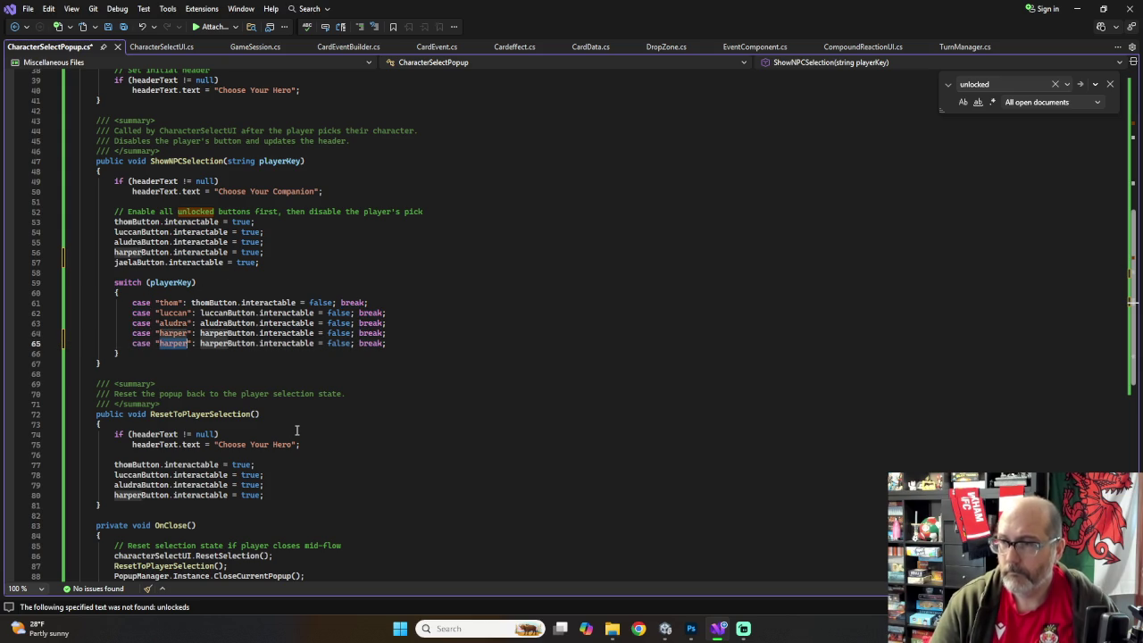
type("jaela")
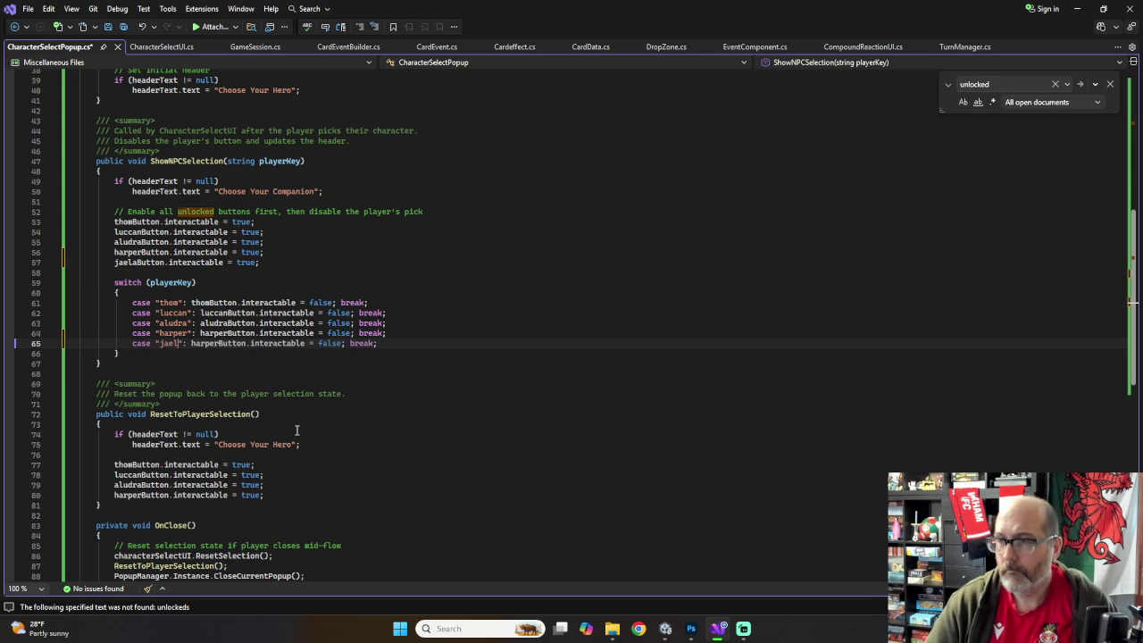
double_click(205, 344)
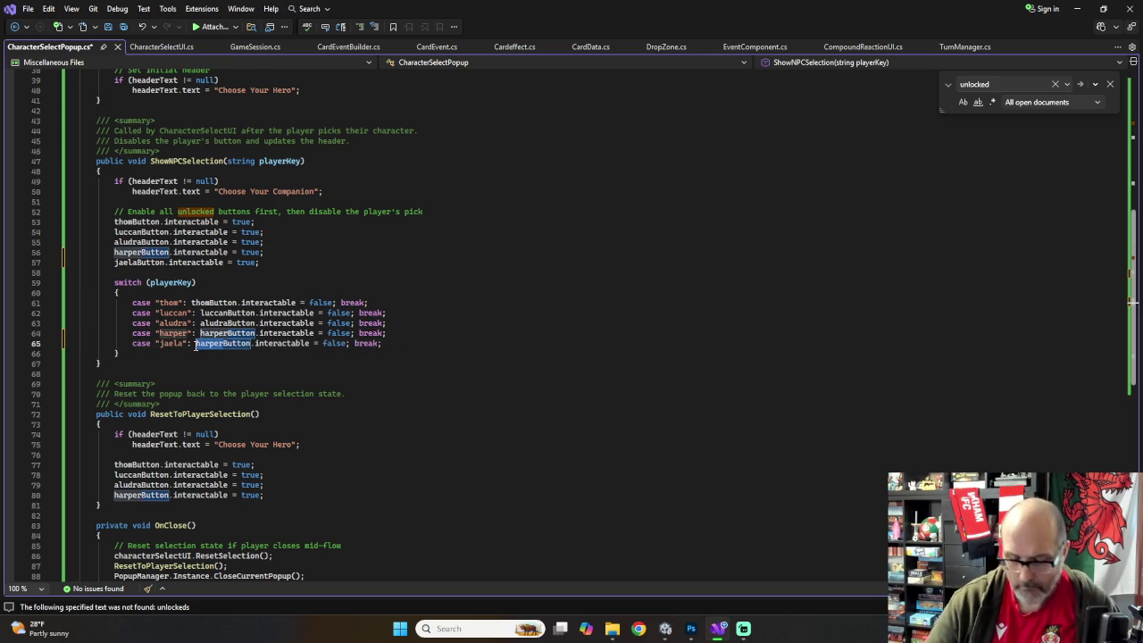
type("jaelaButton")
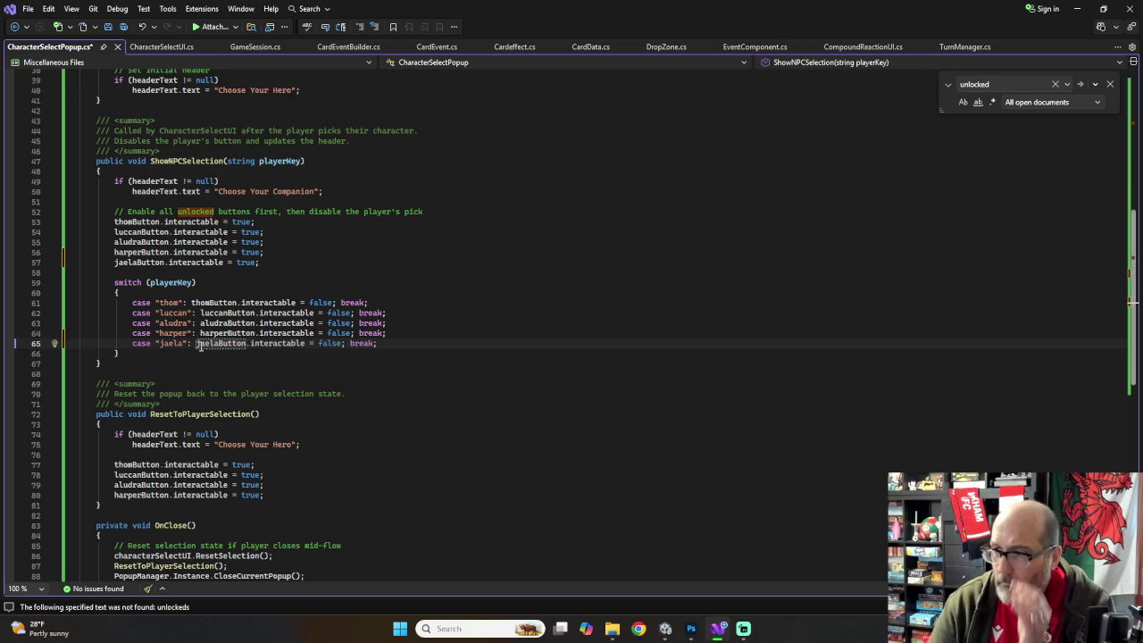
Step: In ResetToPlayerSelection, duplicate the harperButton line and rename it jaelaButton
scroll(420, 340, "down", 2)
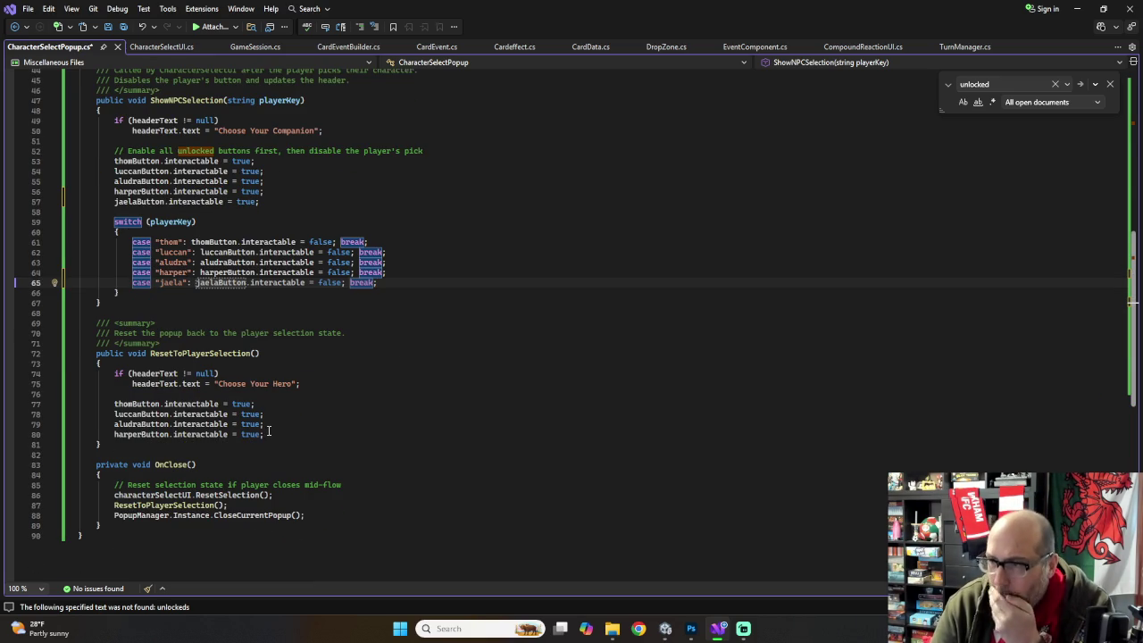
left_click_drag(265, 434, 115, 439)
key("ctrl+c")
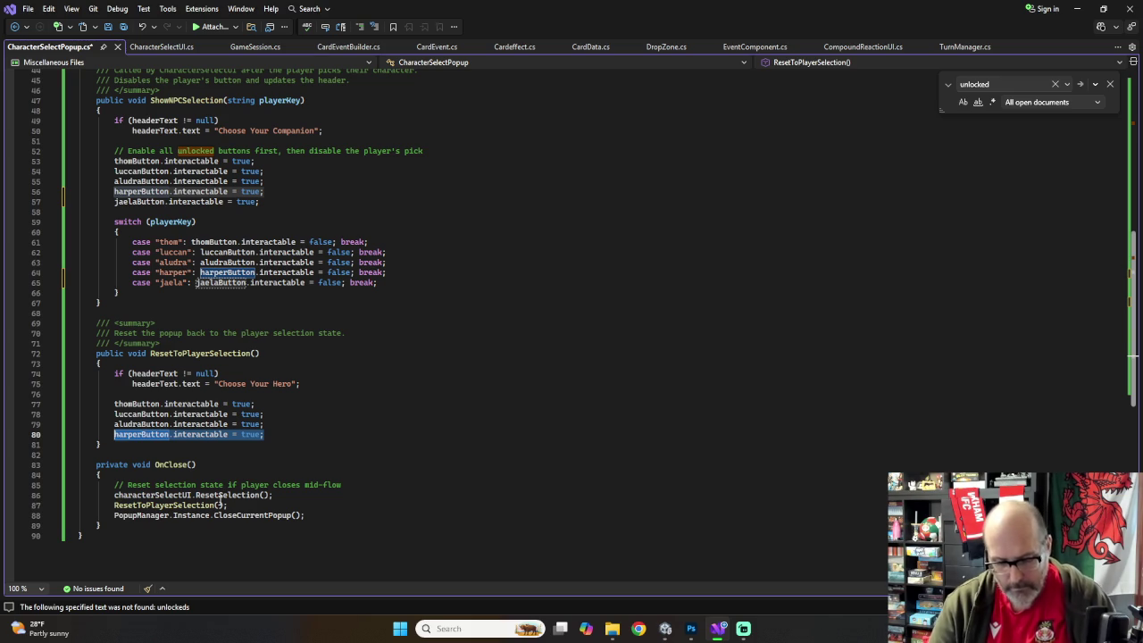
left_click(270, 434)
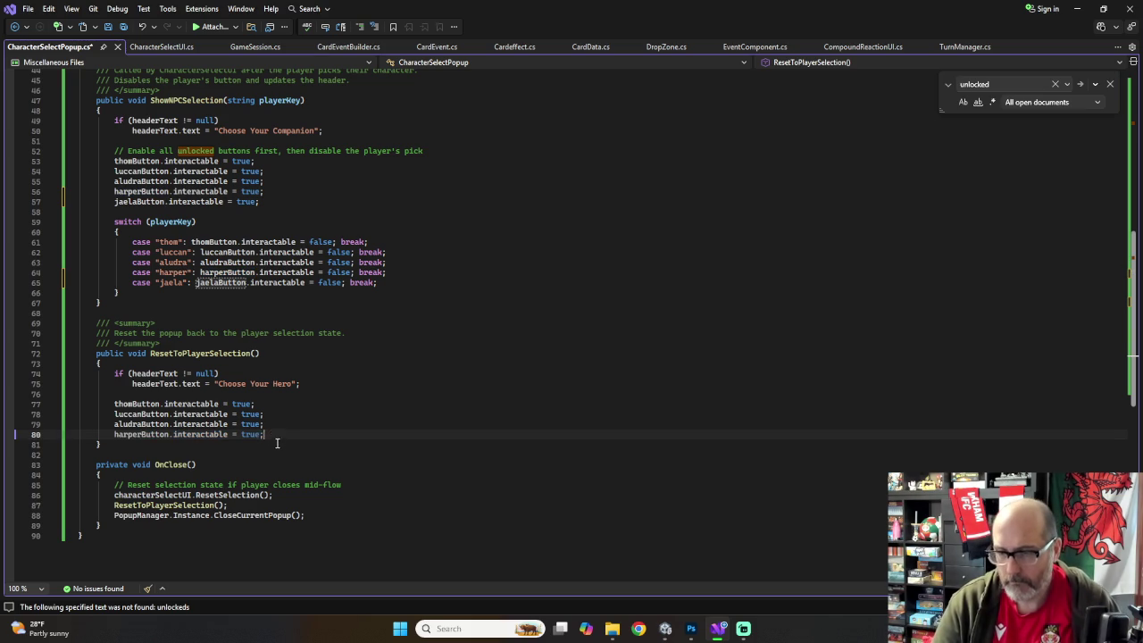
key("Return")
key("ctrl+v")
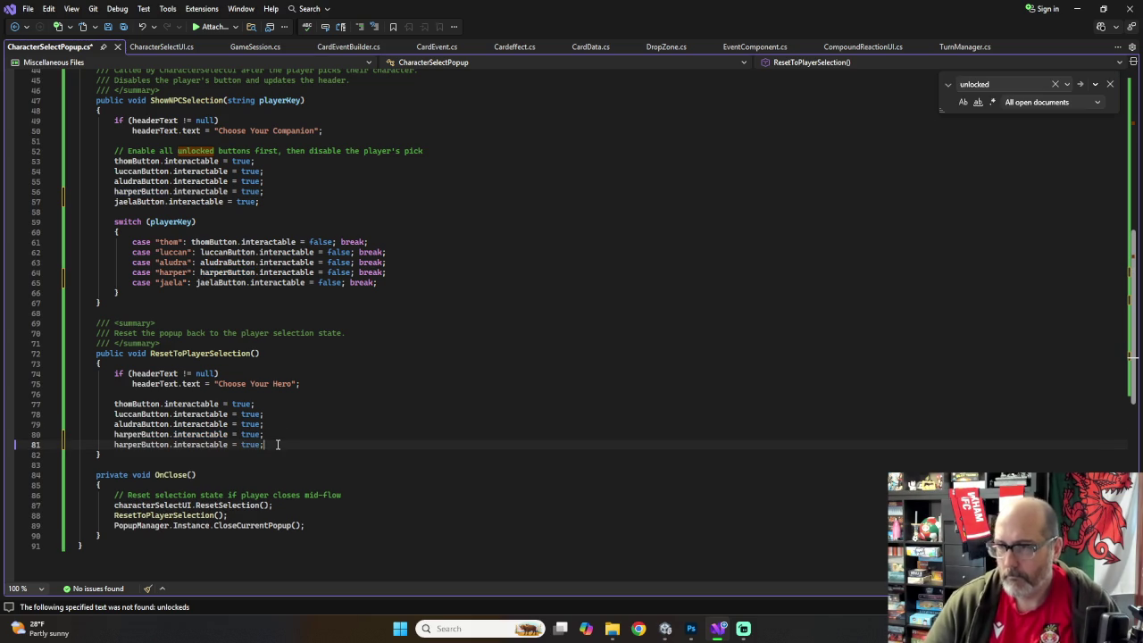
left_click(141, 444)
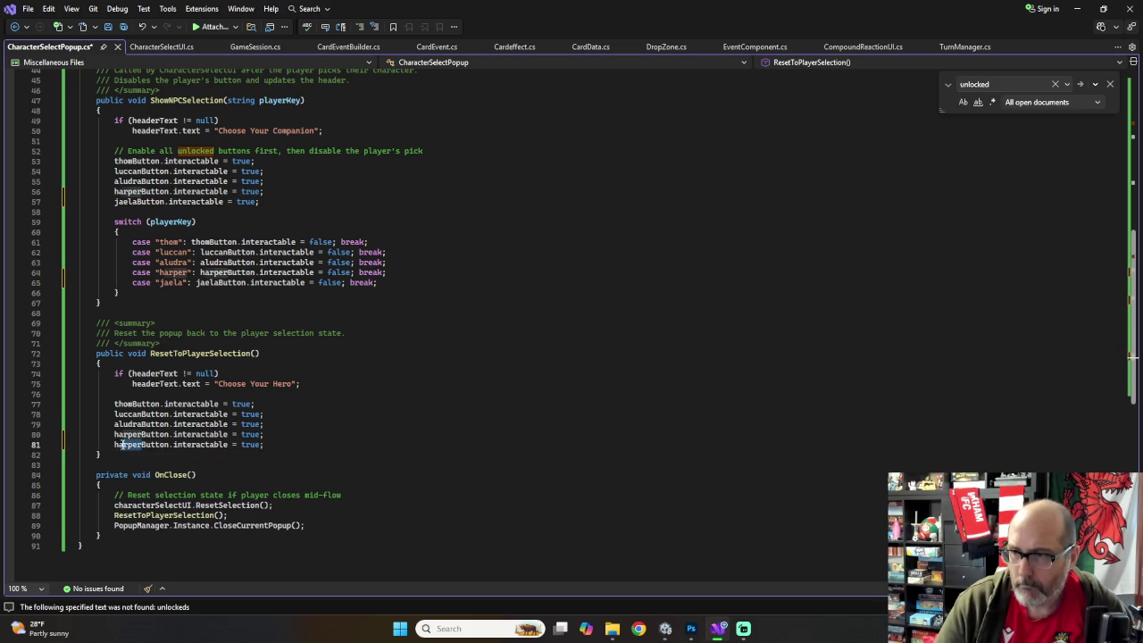
type("jaelaButton")
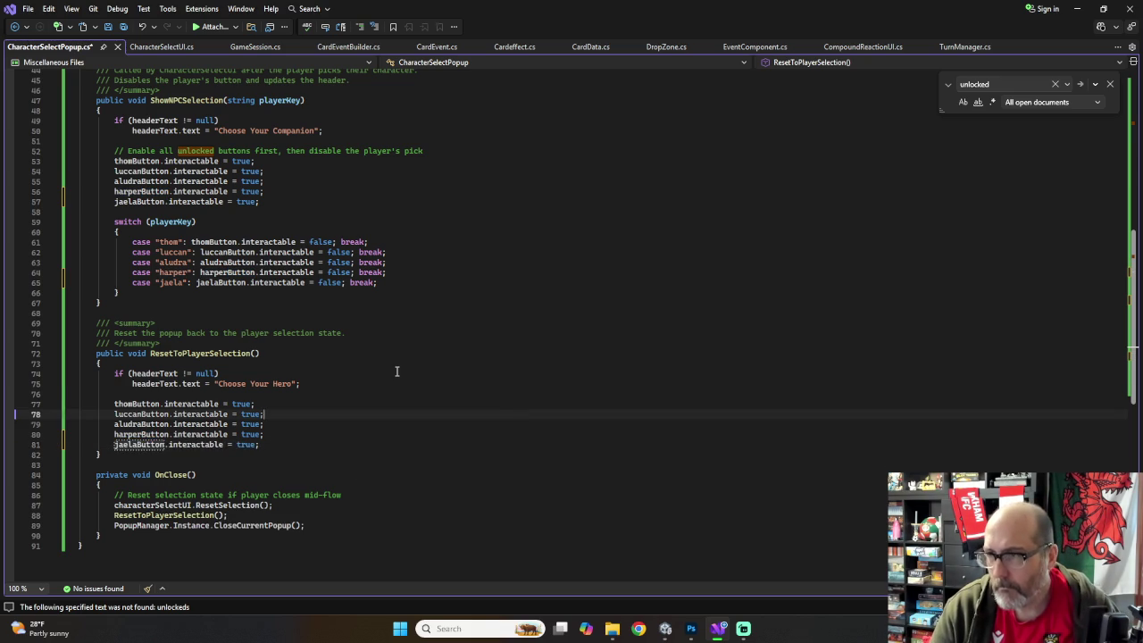
scroll(395, 370, "down", 3)
scroll(396, 370, "up", 7)
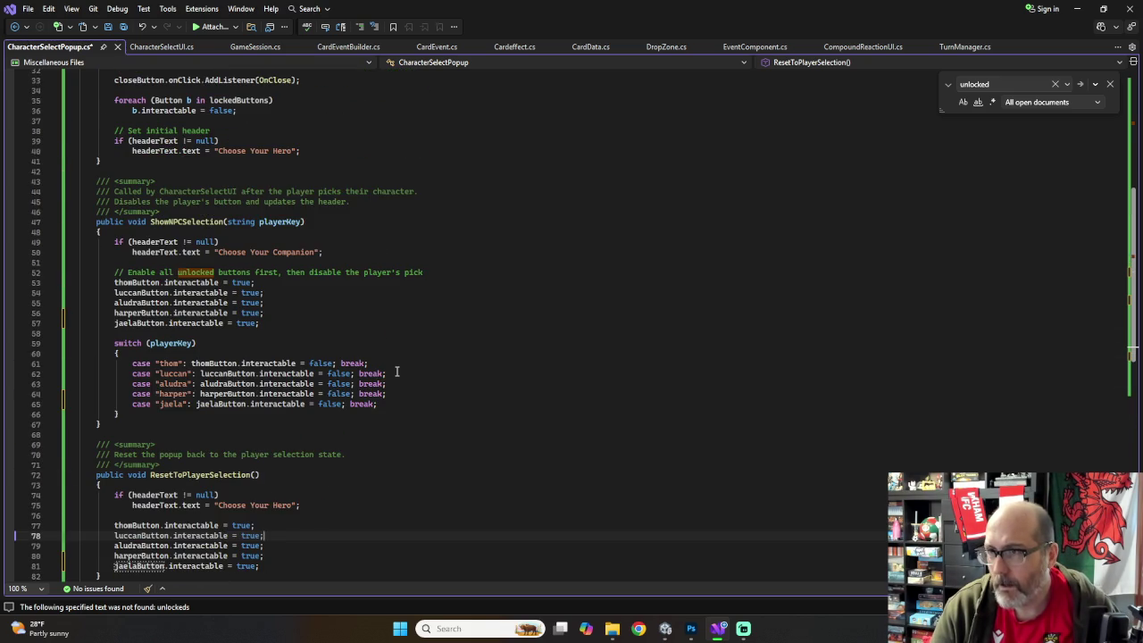
scroll(395, 372, "up", 6)
scroll(397, 372, "up", 2)
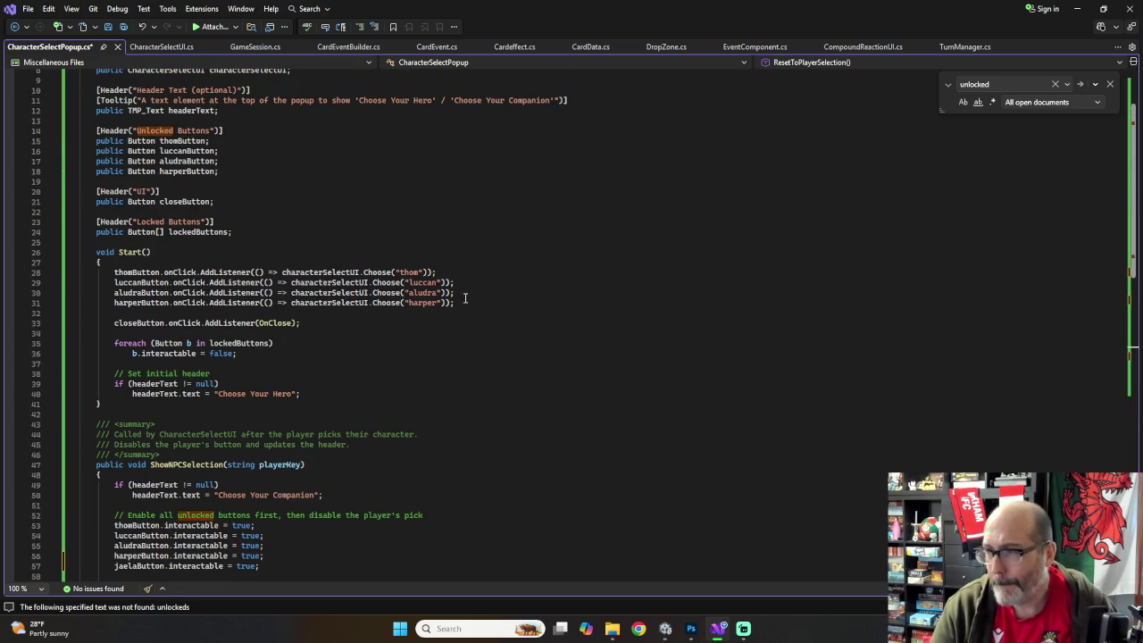
Step: Duplicate the harperButton click listener into a jaelaButton listener that chooses "jaela"
mouse_move(454, 301)
left_mouse_down()
mouse_move(164, 293)
mouse_move(113, 303)
left_mouse_up()
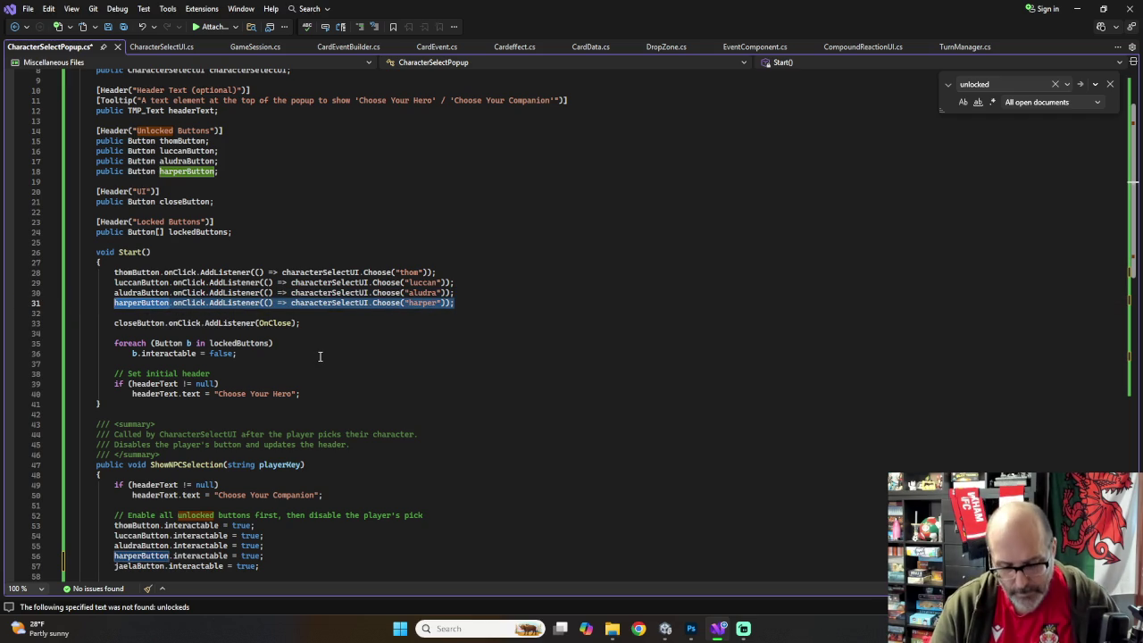
left_click(461, 304)
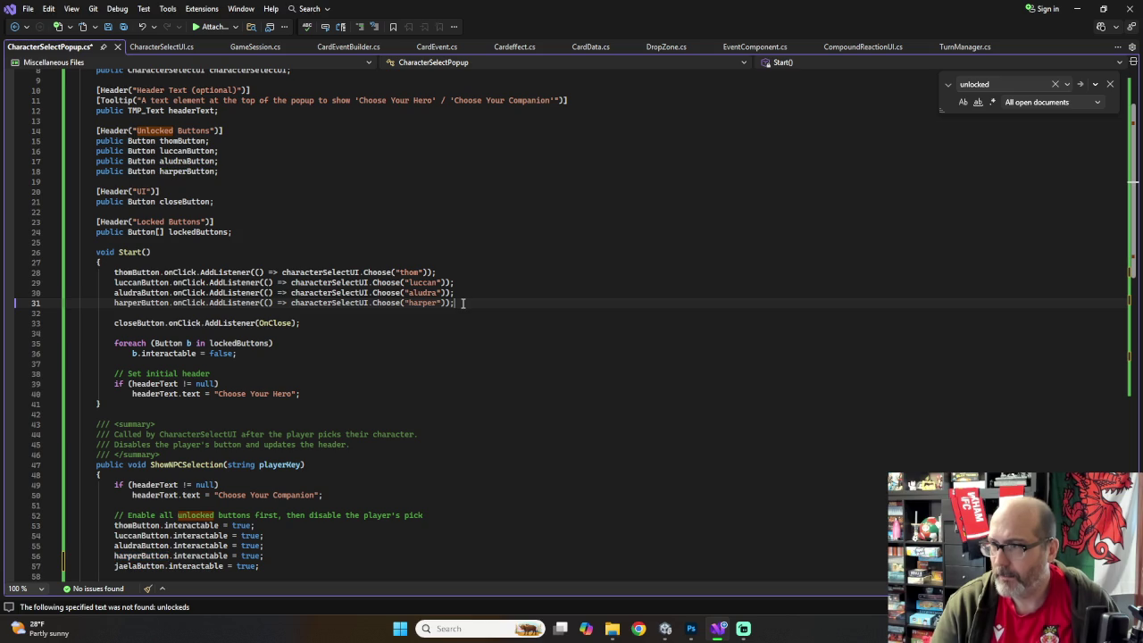
key("ctrl+d")
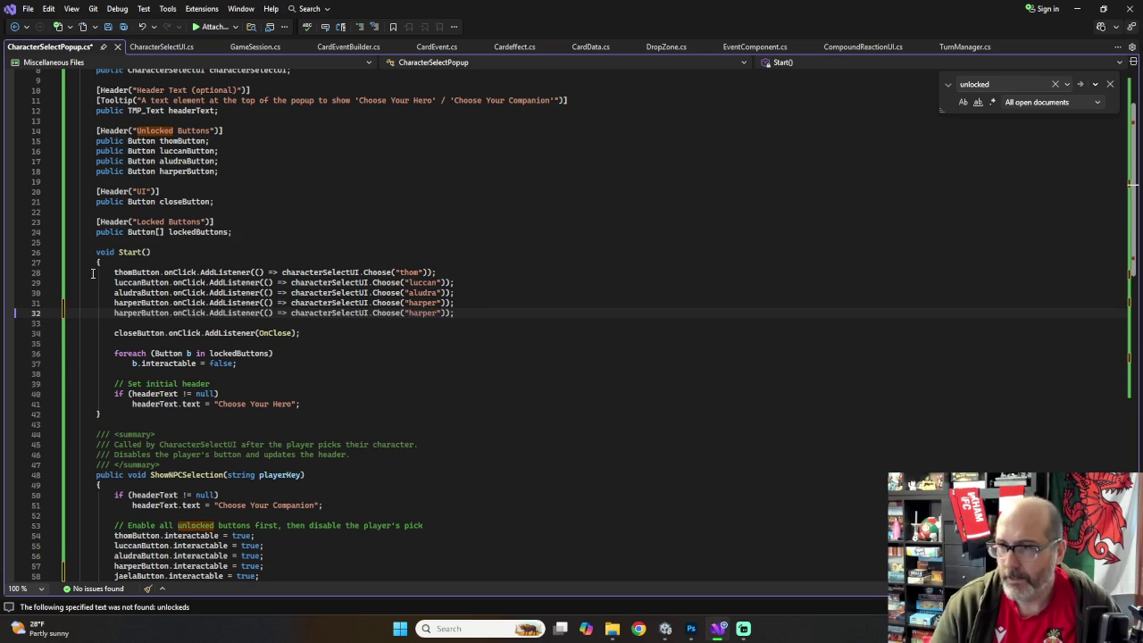
double_click(116, 313)
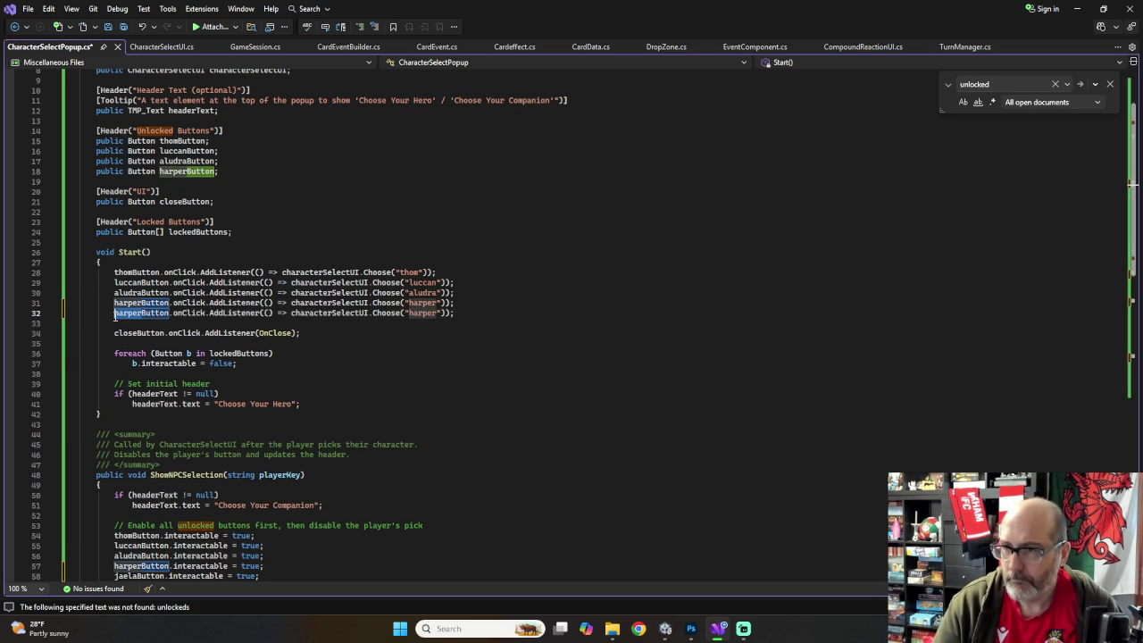
type("jaelaButton")
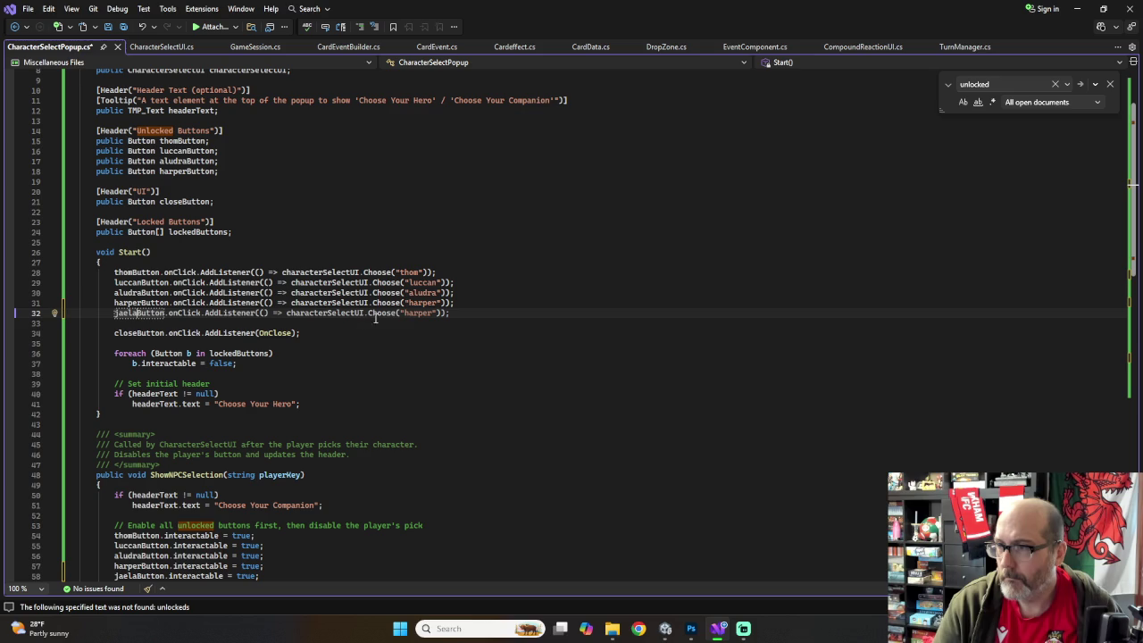
double_click(409, 314)
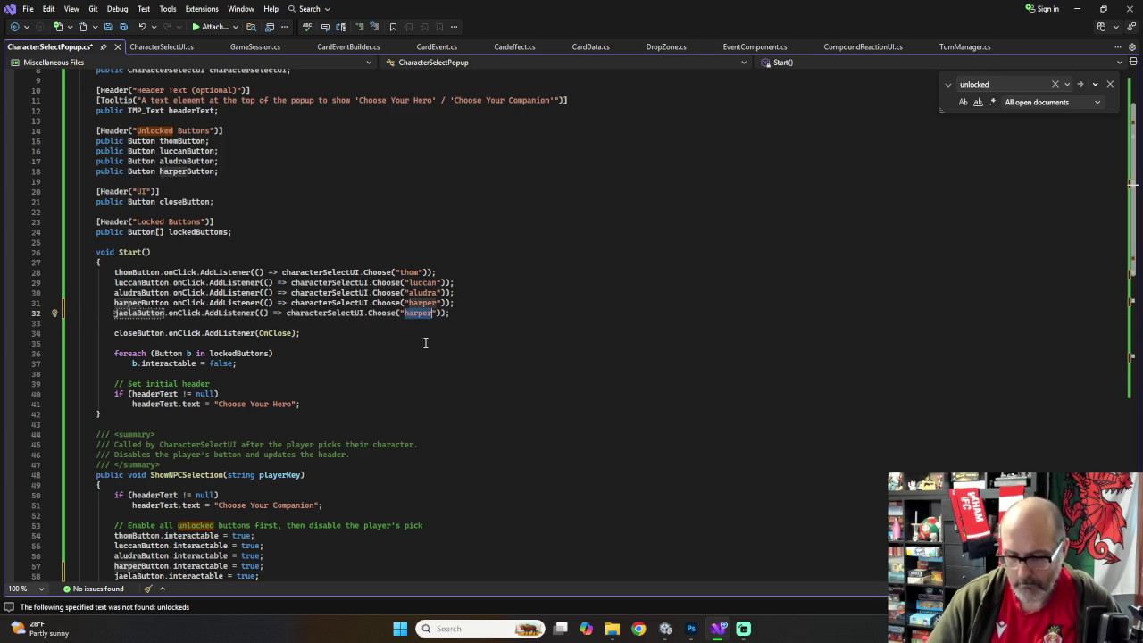
type("jaela")
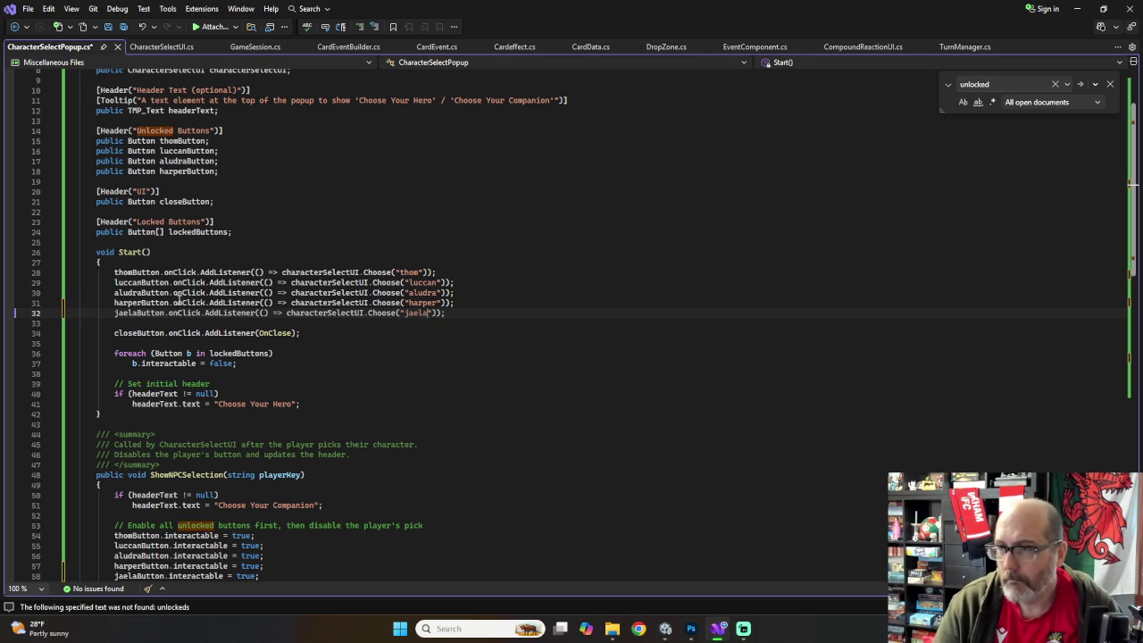
Step: Add a jaelaButton field declaration below harperButton and save CharacterSelectPopup
scroll(155, 222, "up", 2)
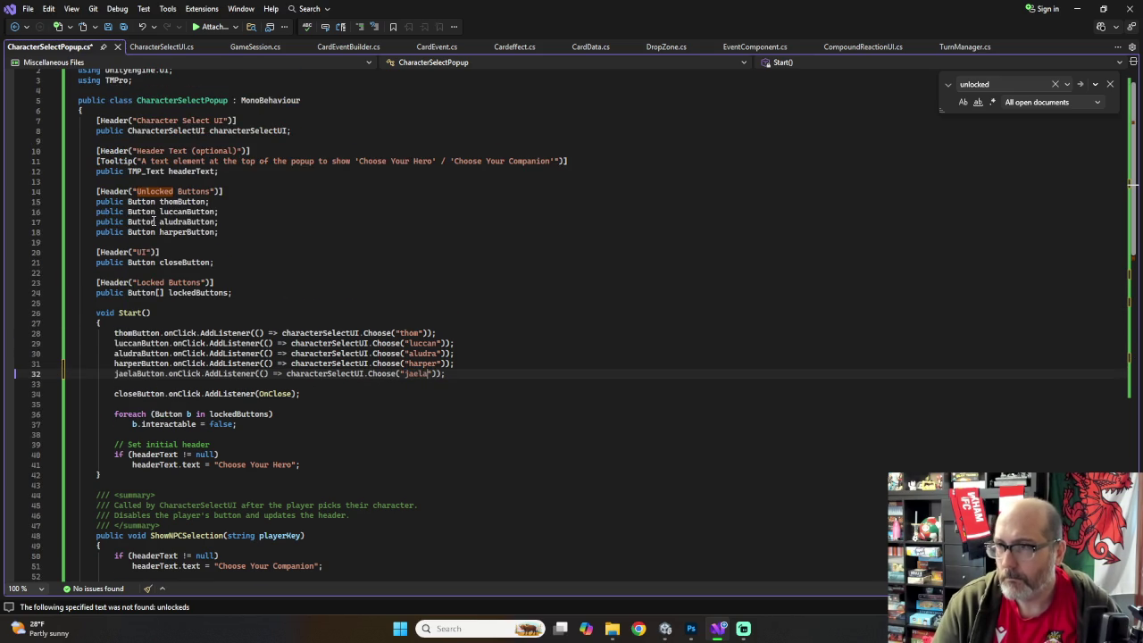
left_click_drag(221, 232, 96, 236)
key("ctrl+c")
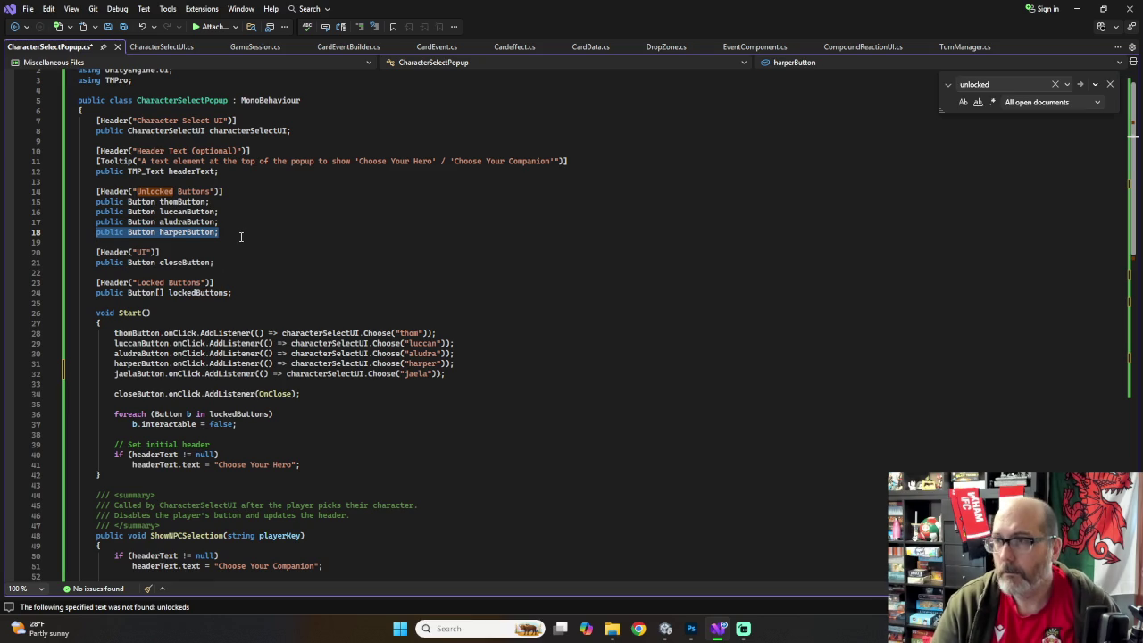
left_click(238, 235)
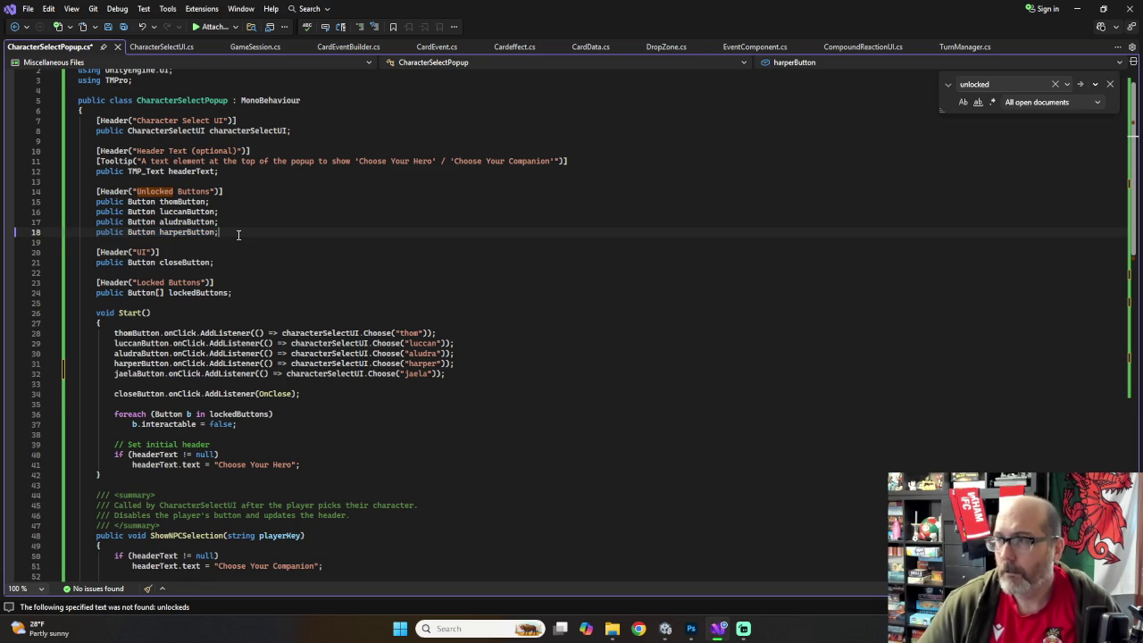
key("Return")
key("ctrl+v")
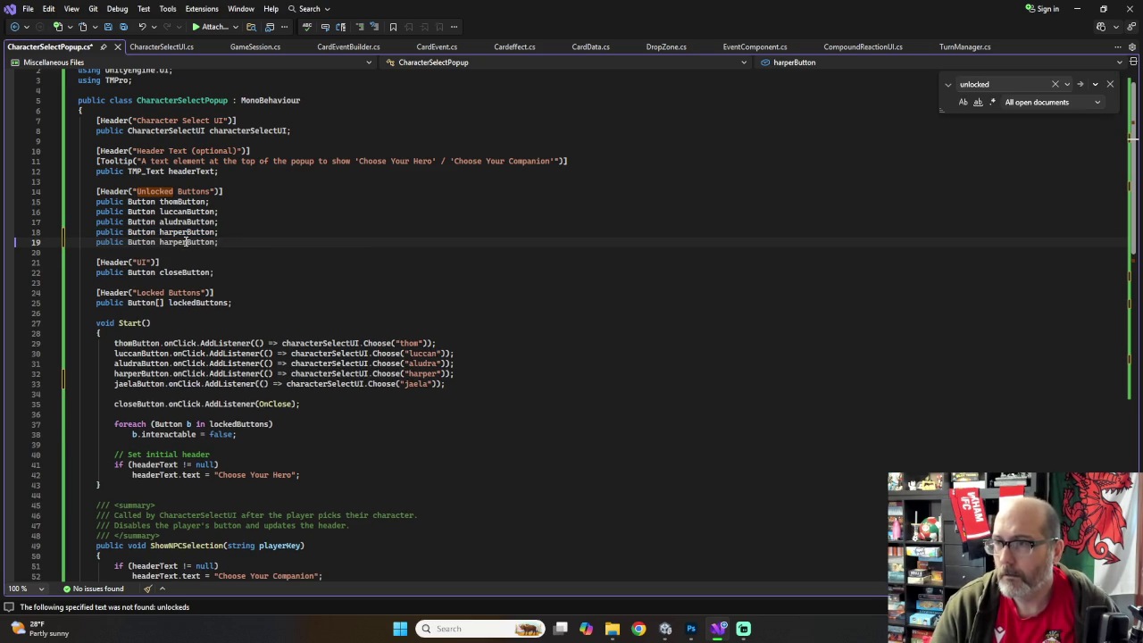
double_click(167, 242)
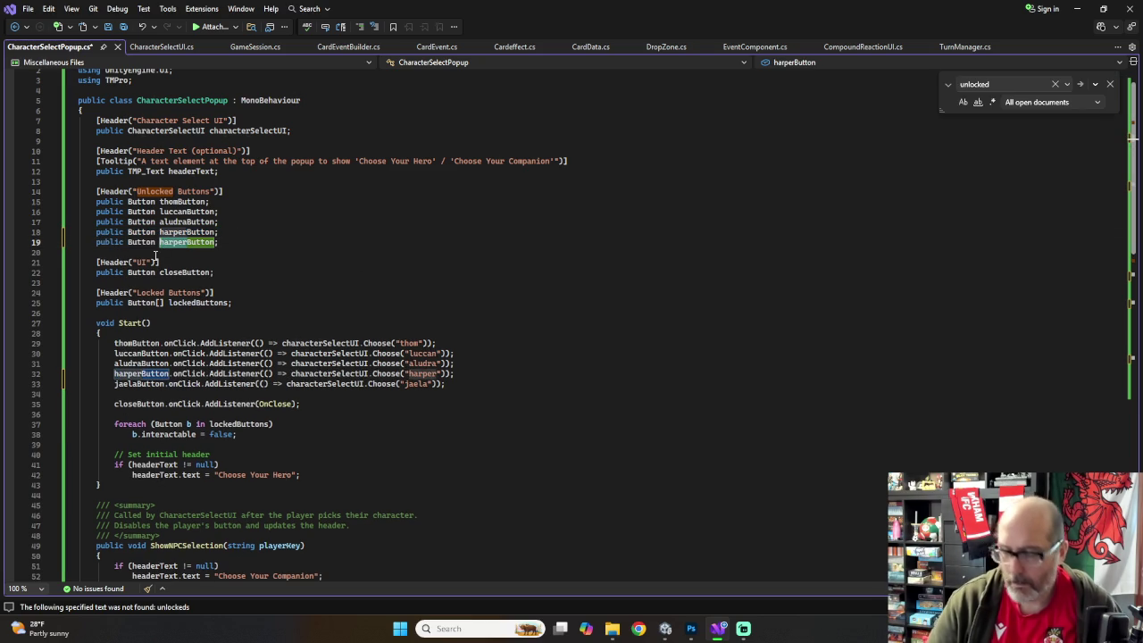
type("jaelaButton")
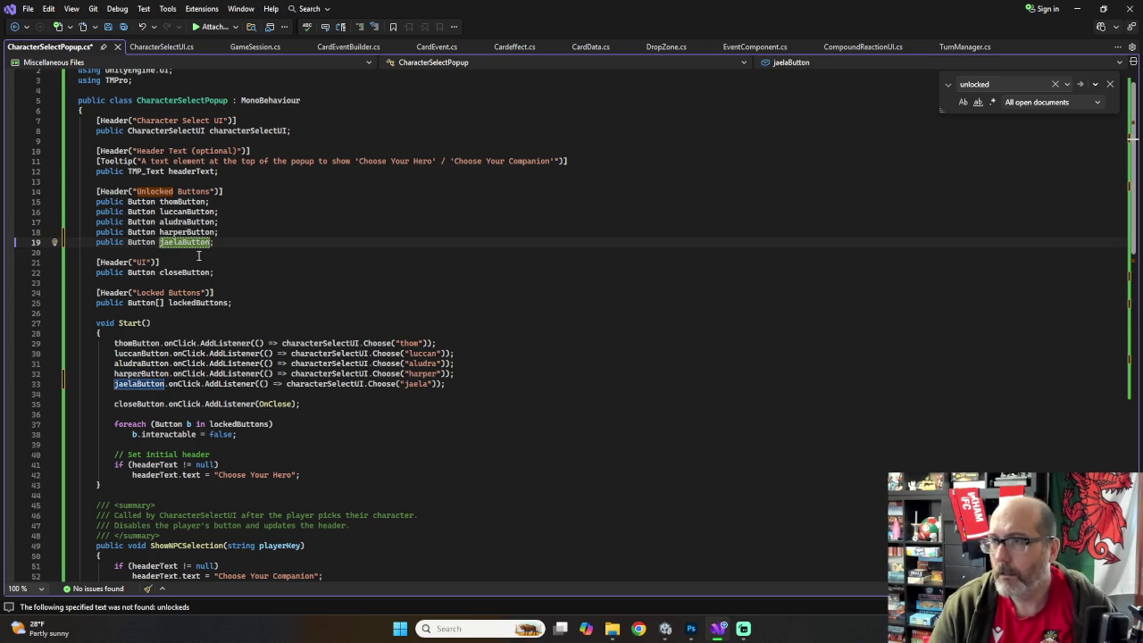
scroll(280, 271, "down", 2)
scroll(280, 271, "up", 3)
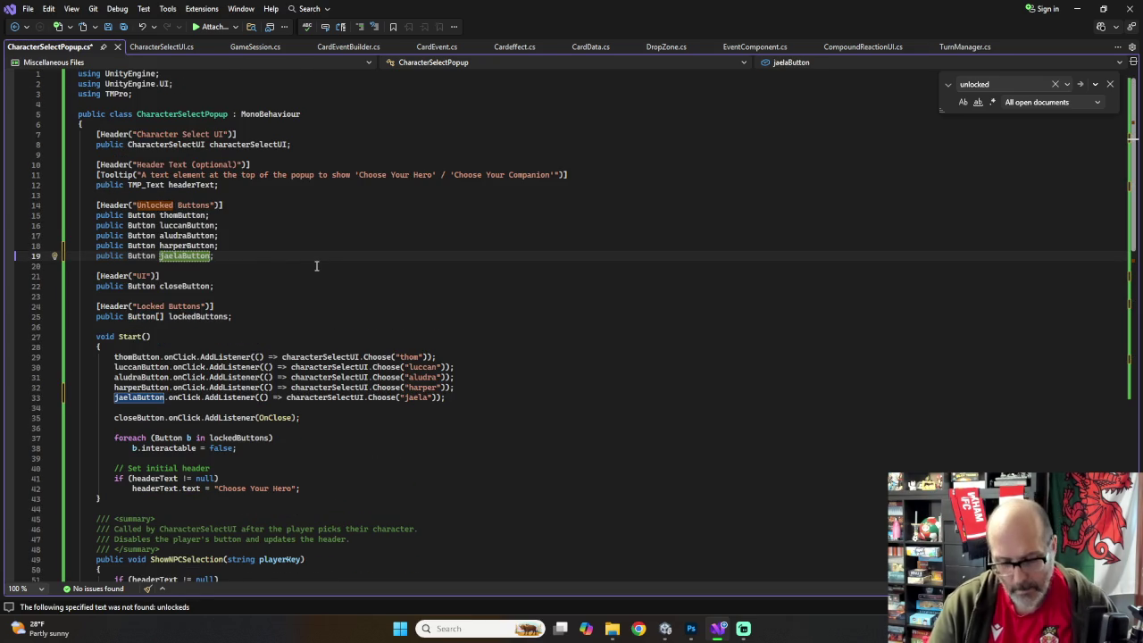
key("ctrl+s")
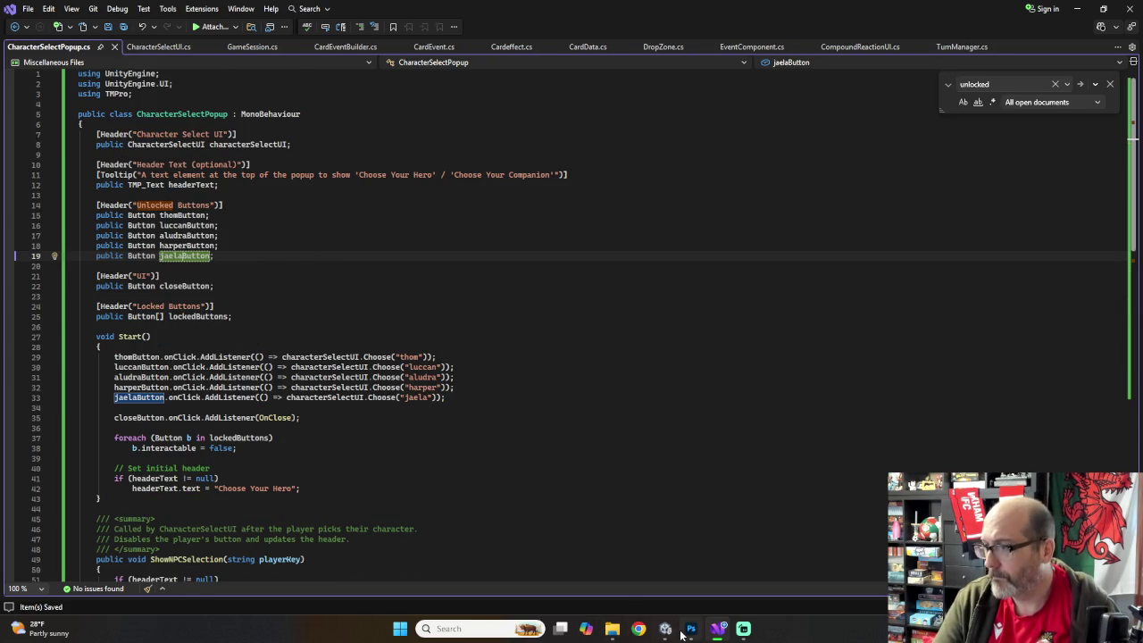
left_click(666, 631)
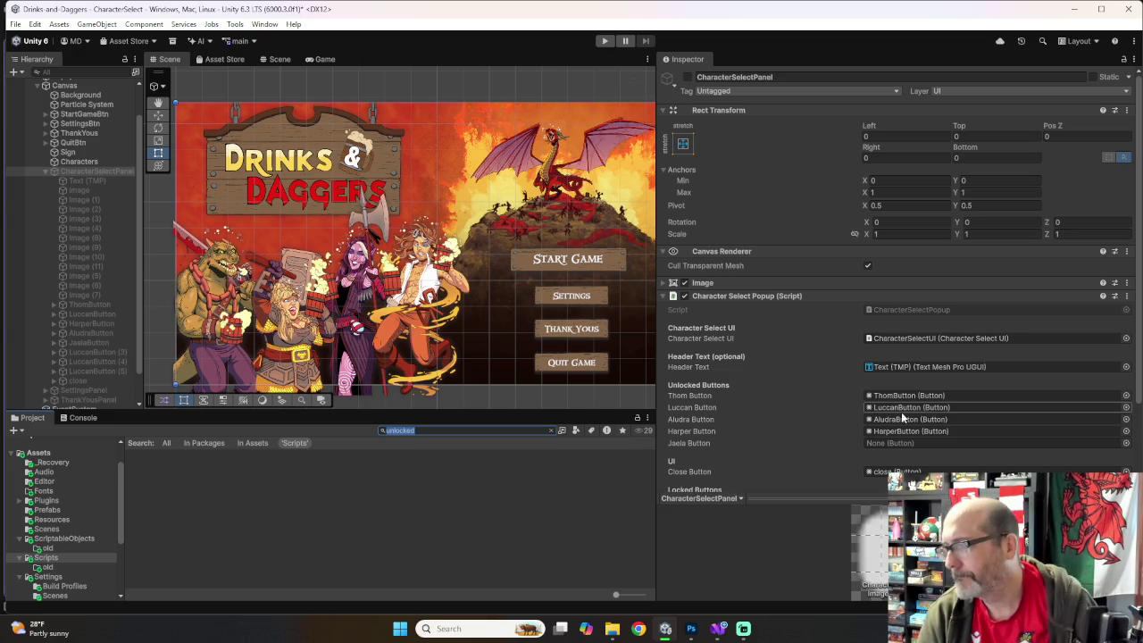
Step: Drag JaelaButton from the Hierarchy into the Character Select Popup's Jaela Button slot
scroll(860, 409, "down", 3)
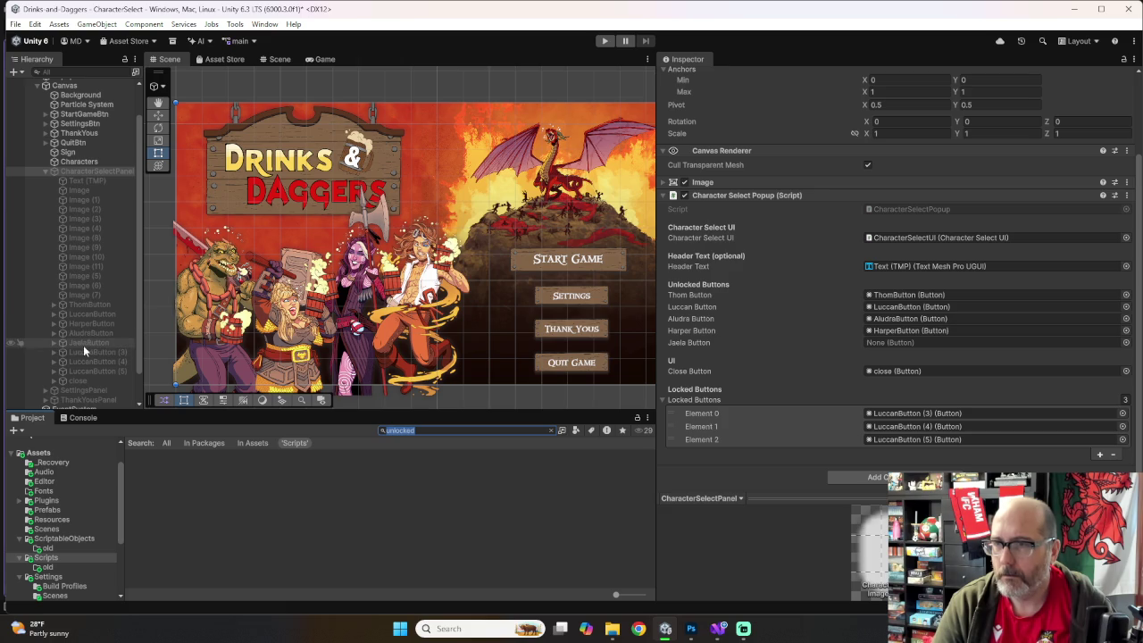
left_click_drag(63, 341, 875, 342)
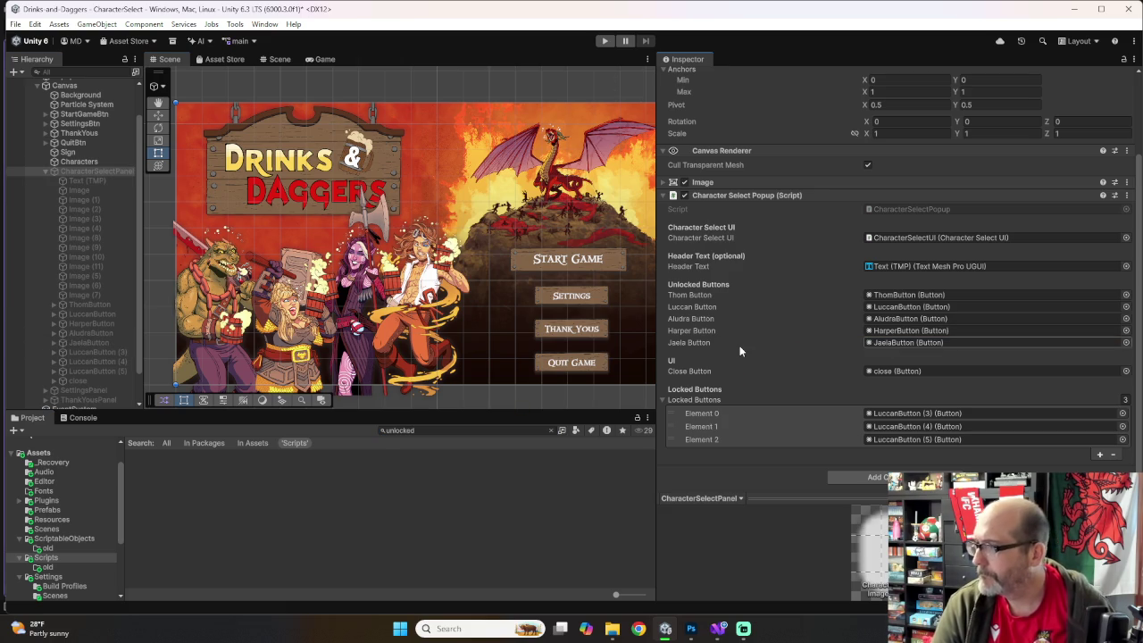
scroll(749, 345, "up", 3)
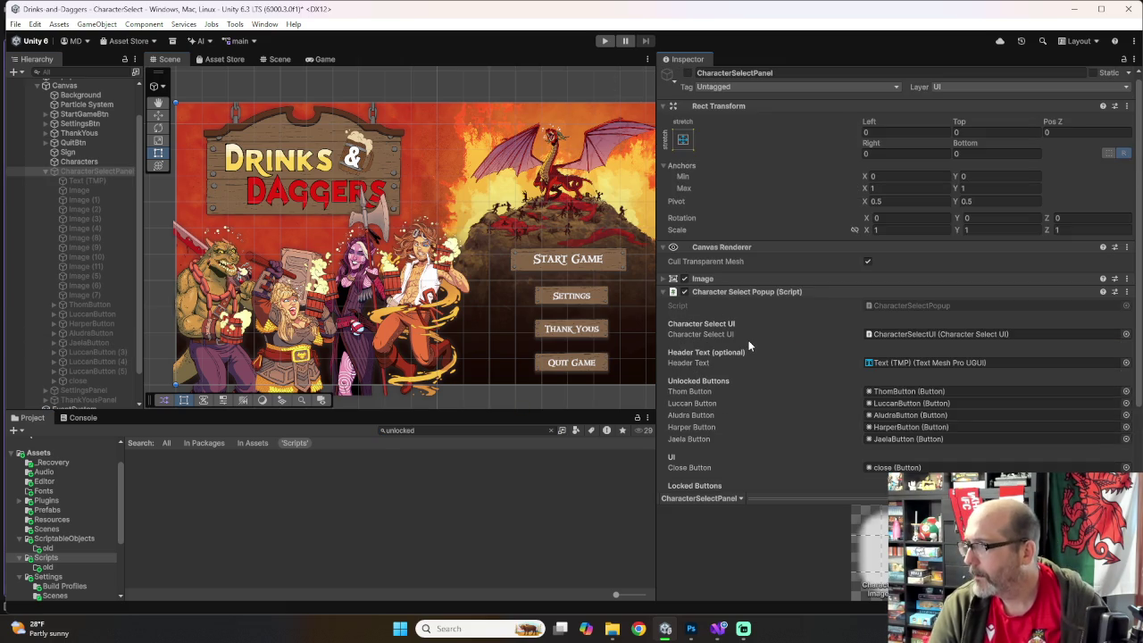
scroll(749, 346, "down", 3)
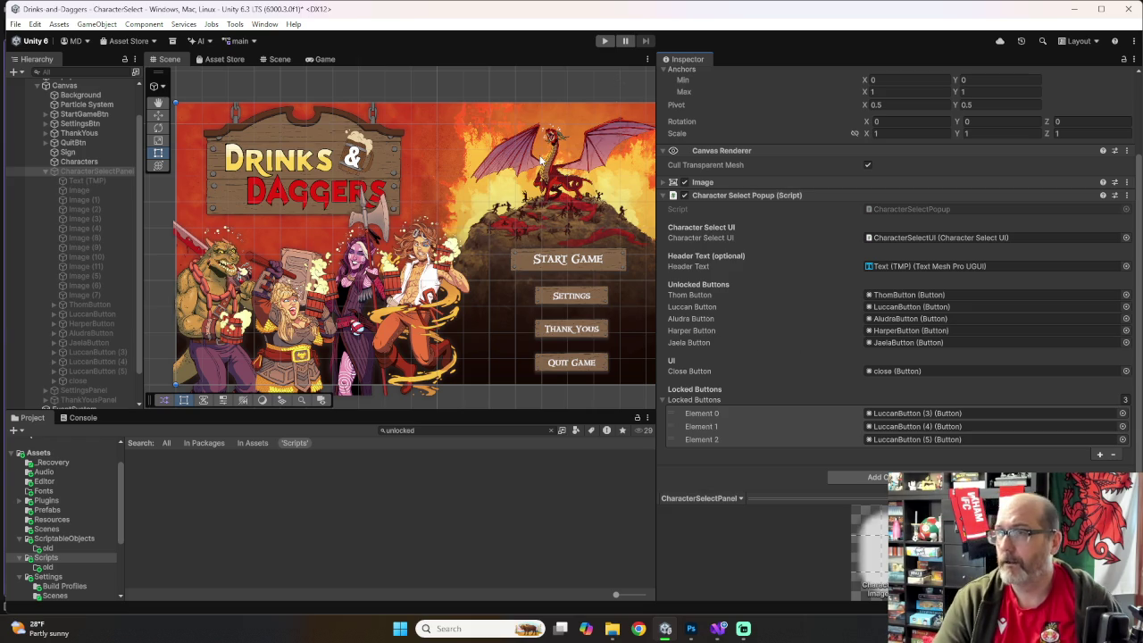
Step: Enter Play mode, start the game and pick Jaela as the hero
left_click(606, 41)
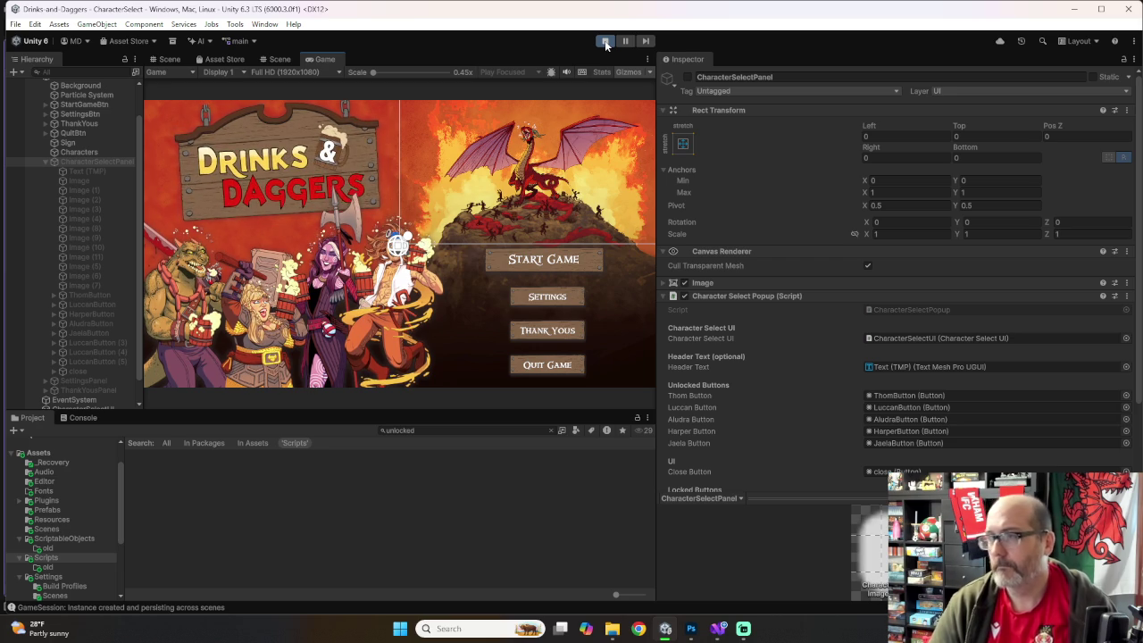
left_click(557, 262)
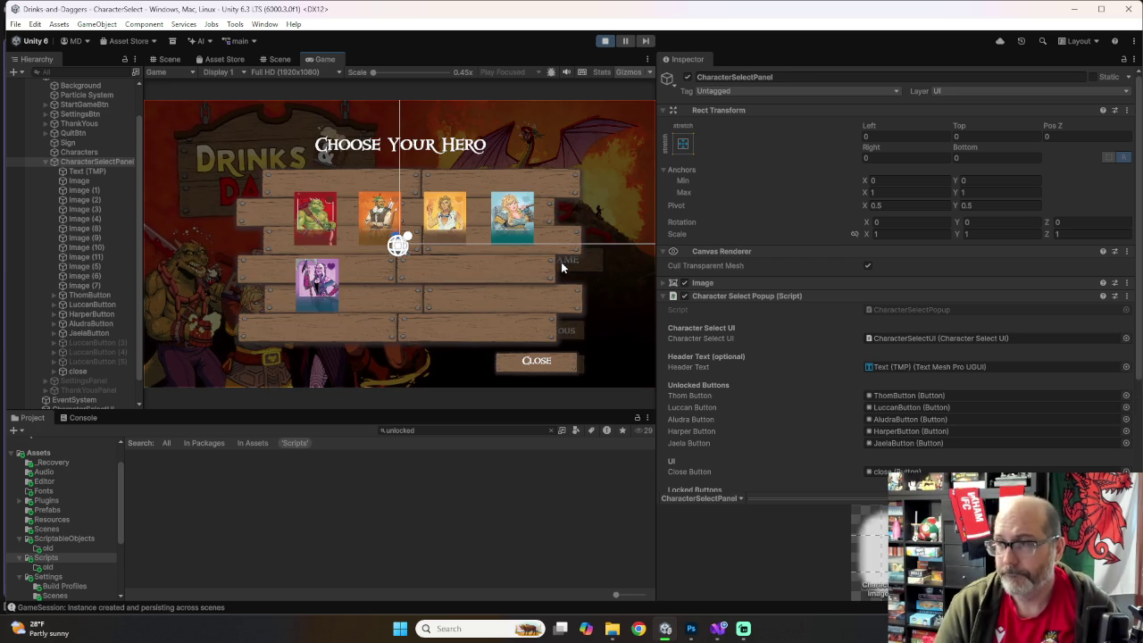
left_click(317, 295)
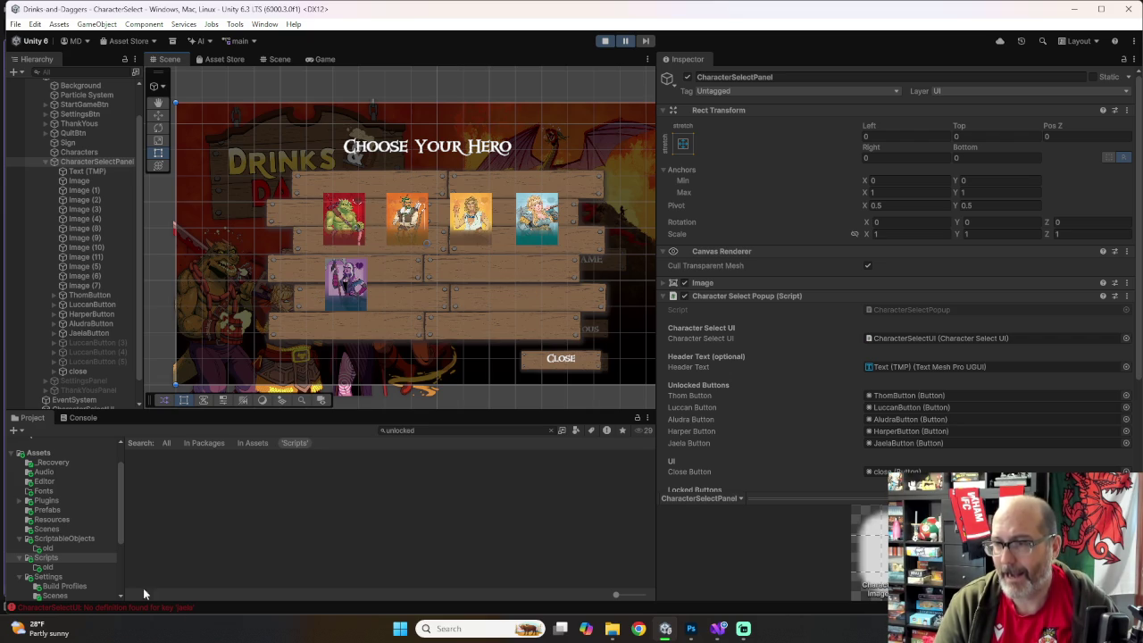
Step: Open the Console's 'No definition found for key jaela' error and jump to its source
left_click(81, 418)
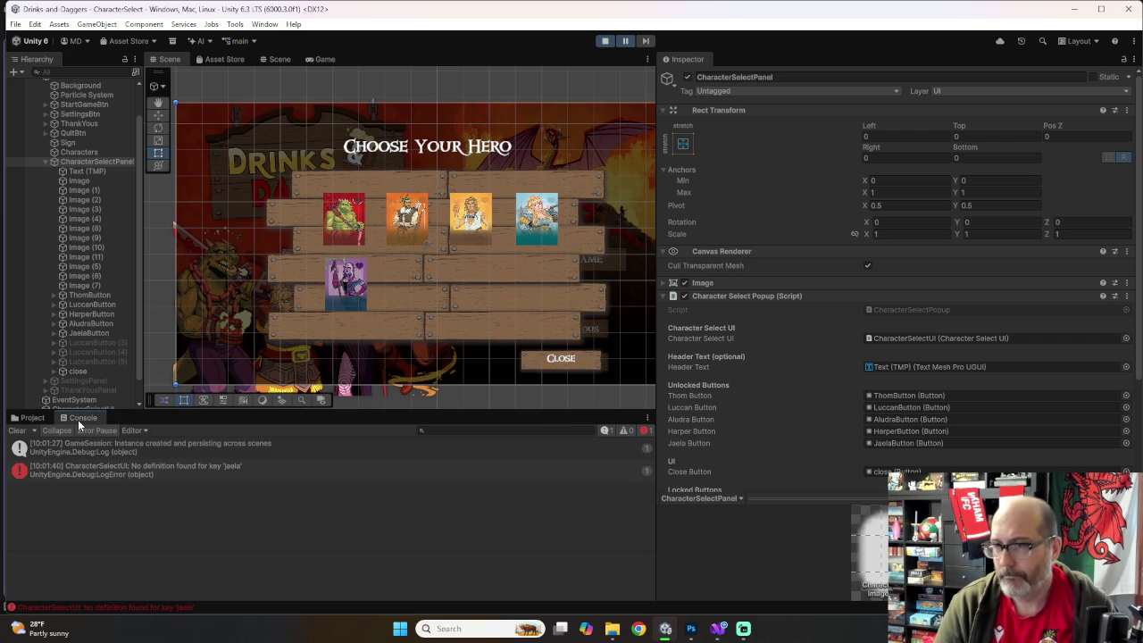
left_click(130, 474)
double_click(129, 471)
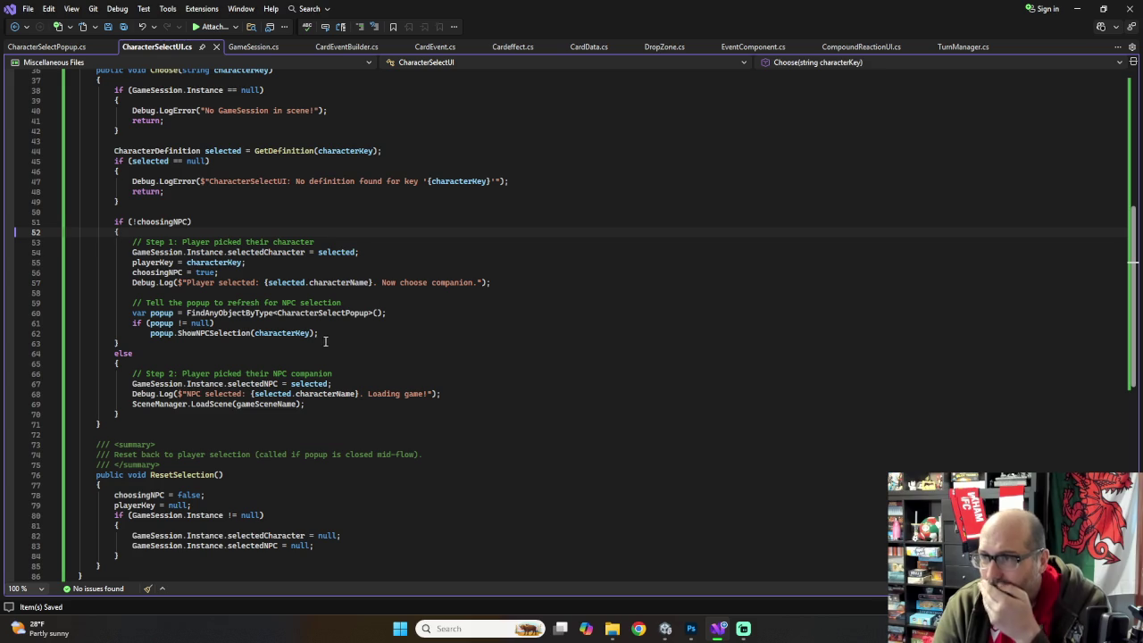
Step: Scroll to the top of CharacterSelectUI.cs and select the harper CharacterDefinition field on line 11
scroll(339, 341, "down", 3)
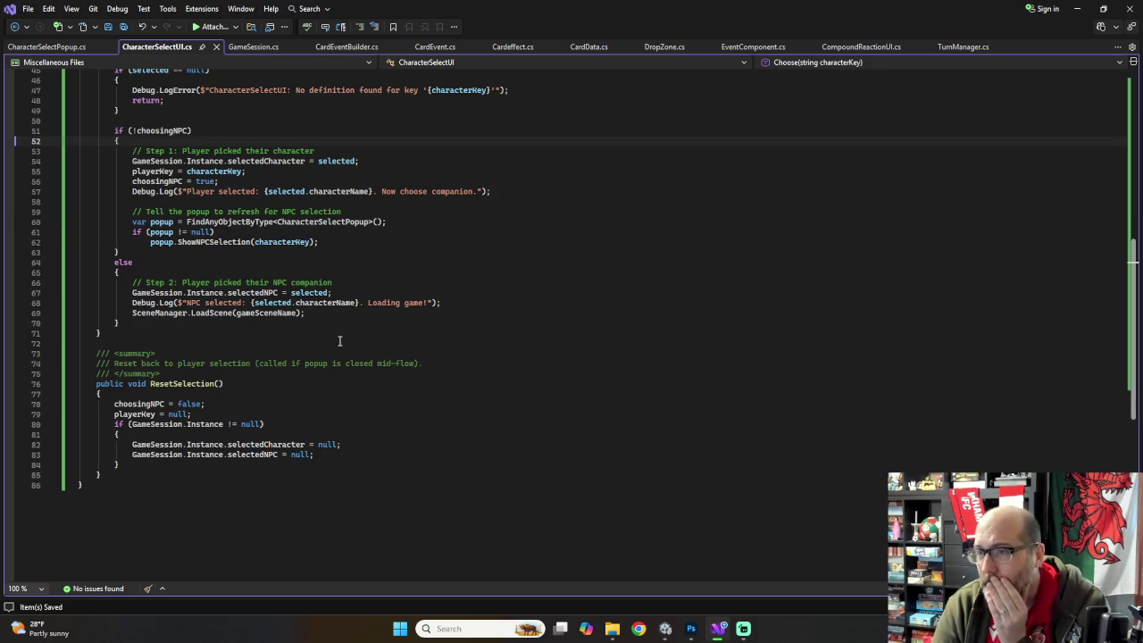
scroll(339, 341, "up", 2)
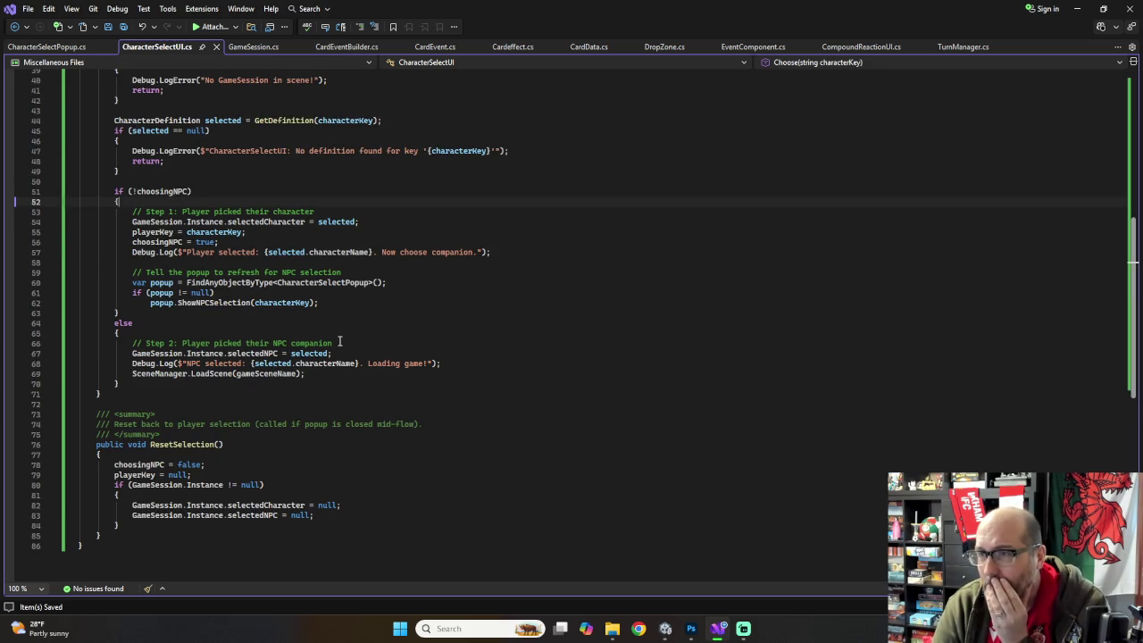
scroll(340, 341, "up", 6)
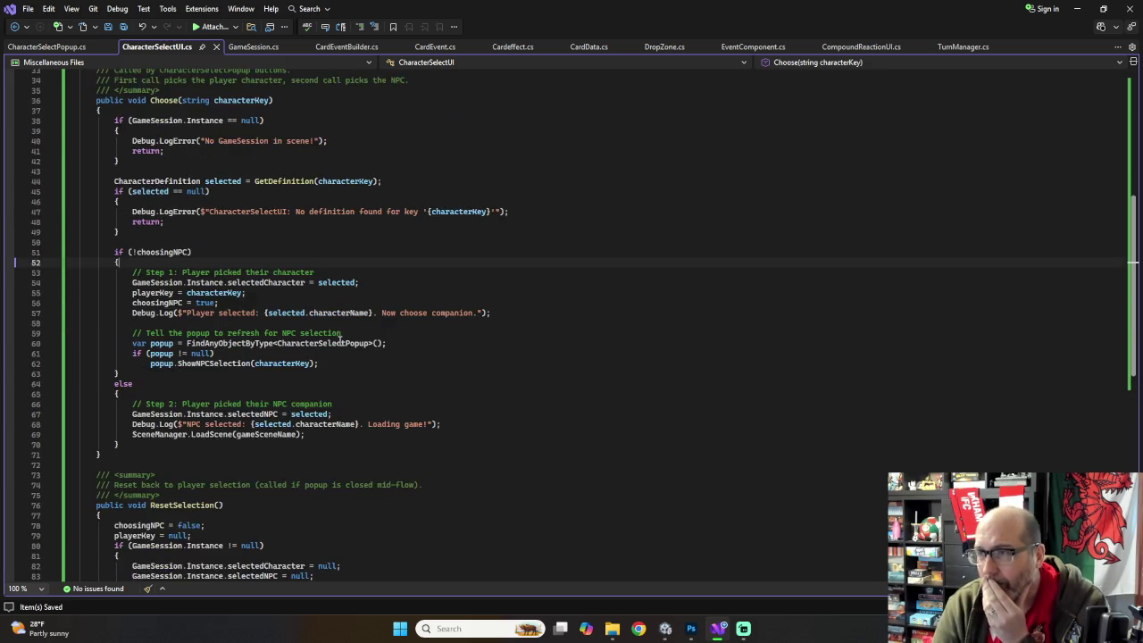
scroll(339, 341, "up", 6)
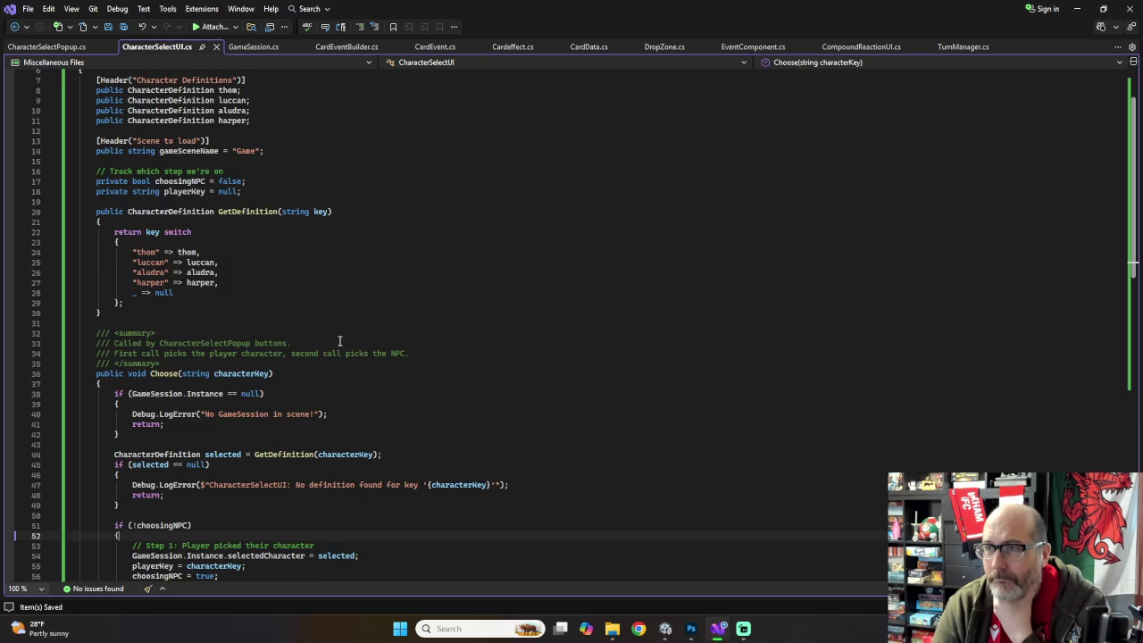
scroll(340, 342, "up", 1)
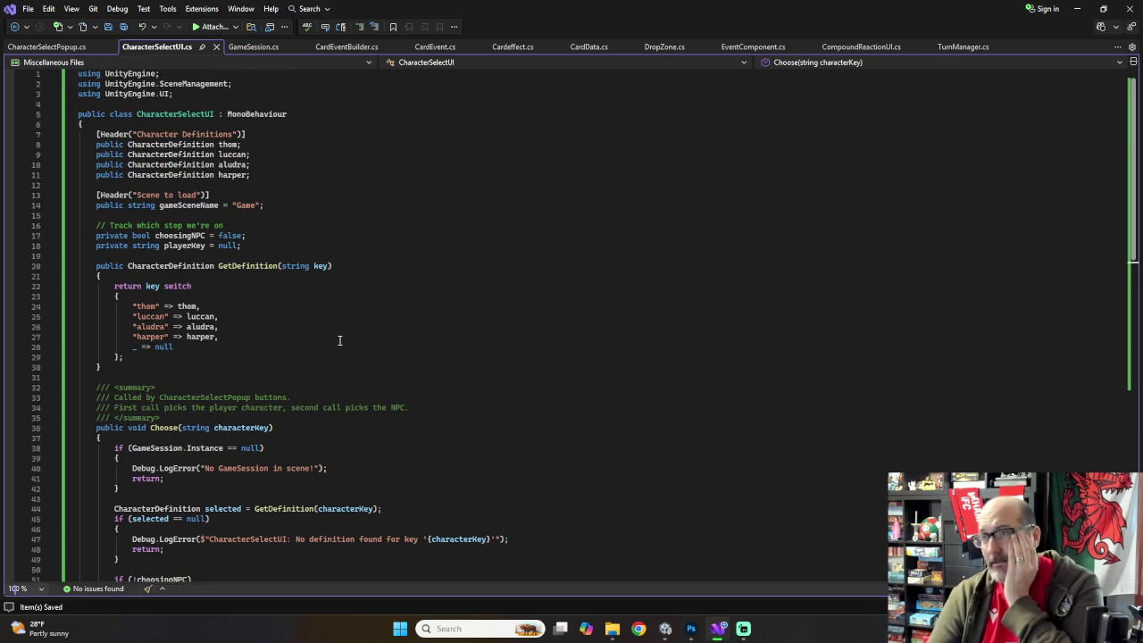
scroll(340, 341, "down", 2)
scroll(339, 341, "up", 2)
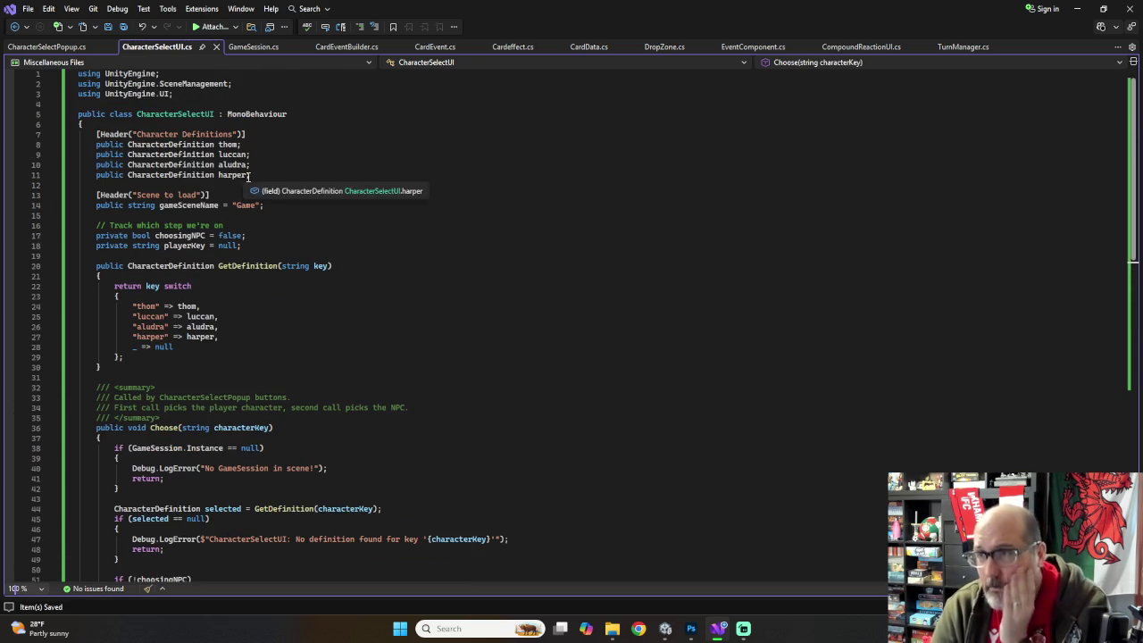
mouse_move(249, 176)
left_mouse_down()
mouse_move(90, 185)
mouse_move(249, 178)
left_mouse_up()
left_click(96, 176)
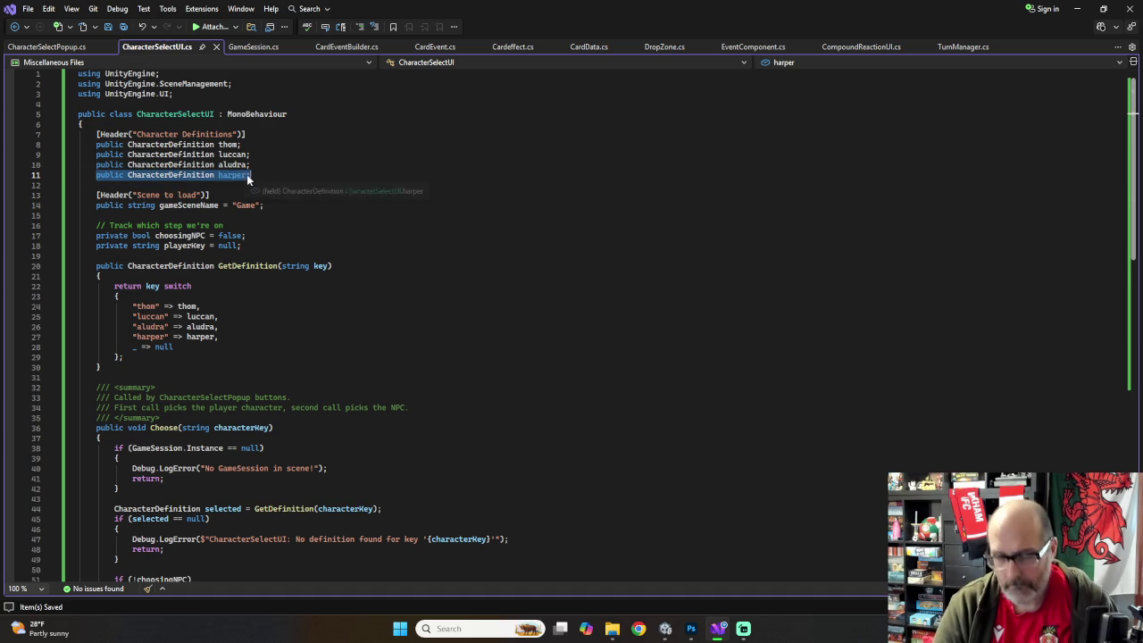
Step: Duplicate the harper field declaration as a new jaela CharacterDefinition field
left_click(257, 176)
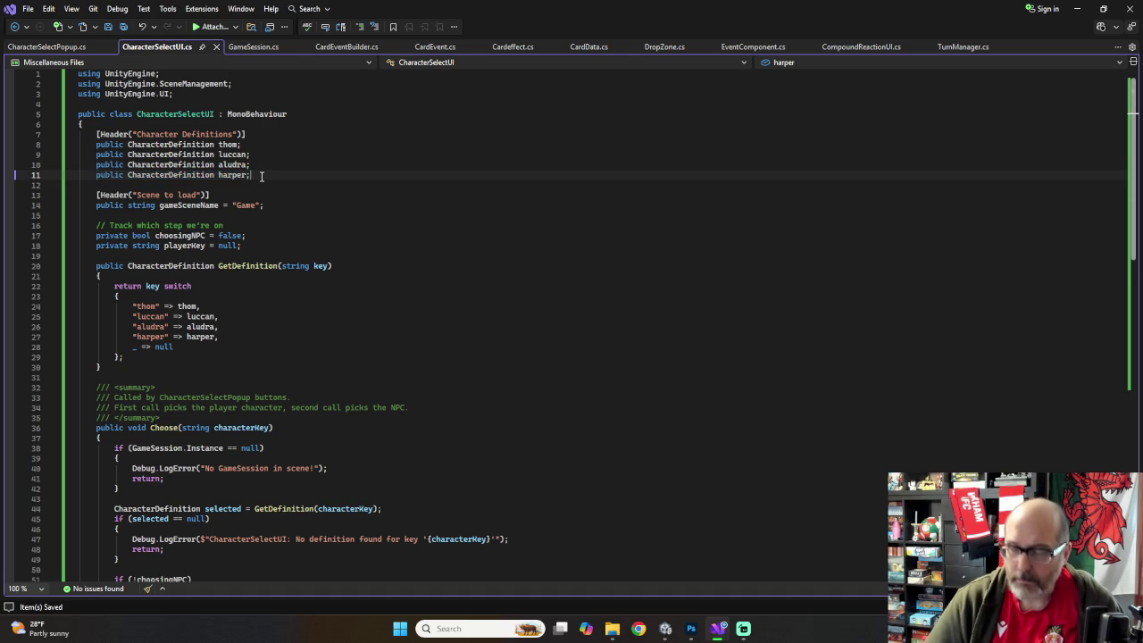
key("ctrl+d")
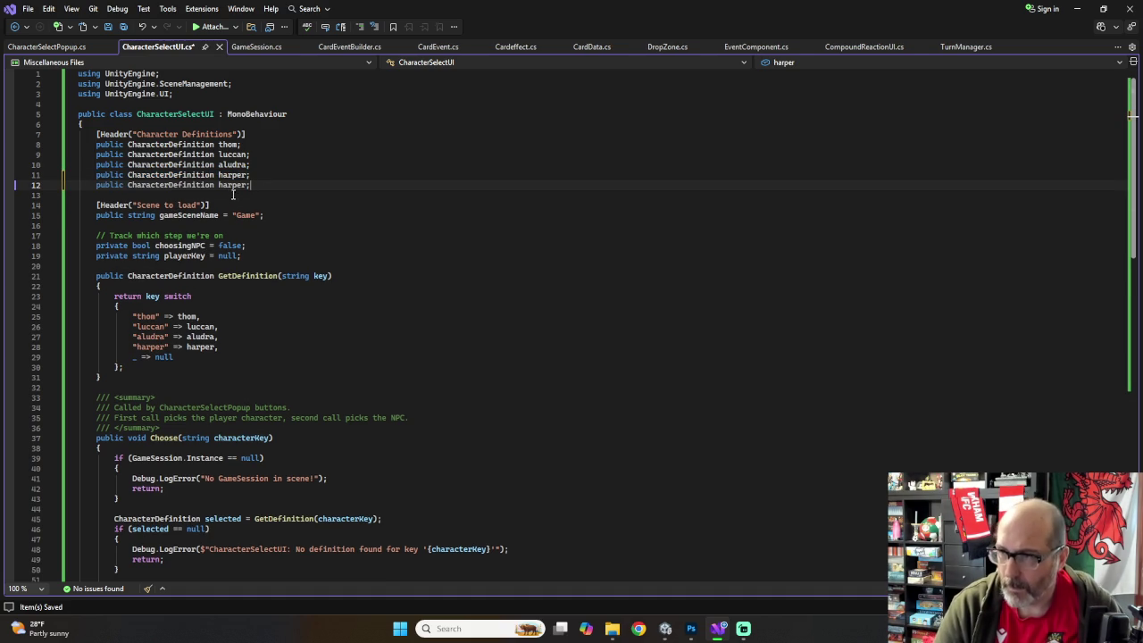
double_click(235, 186)
type("jaela")
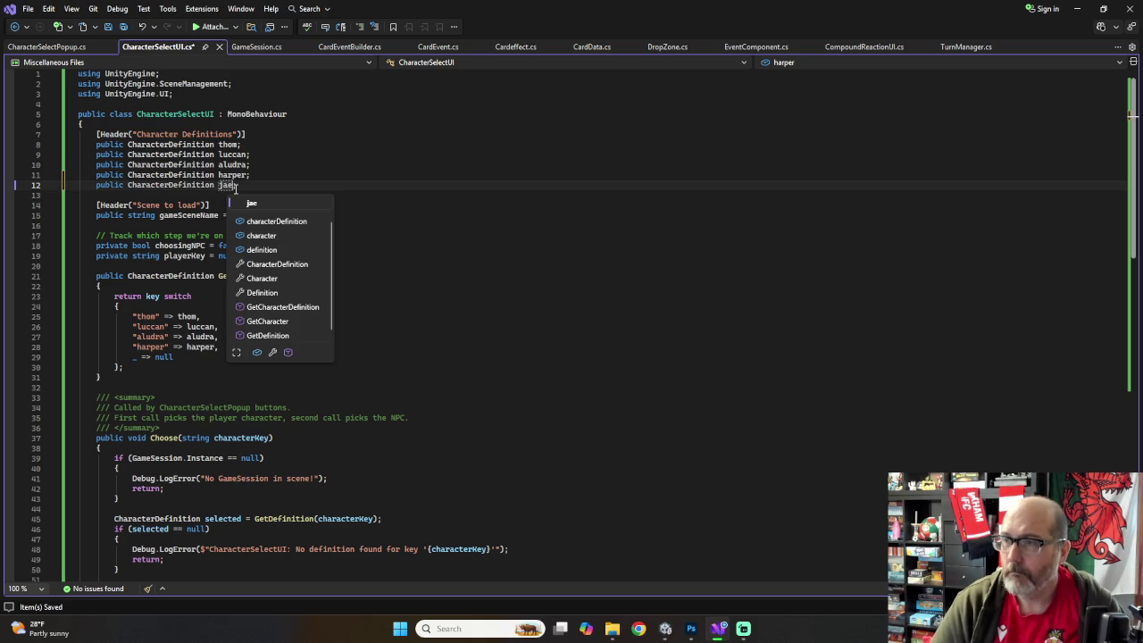
left_click(333, 142)
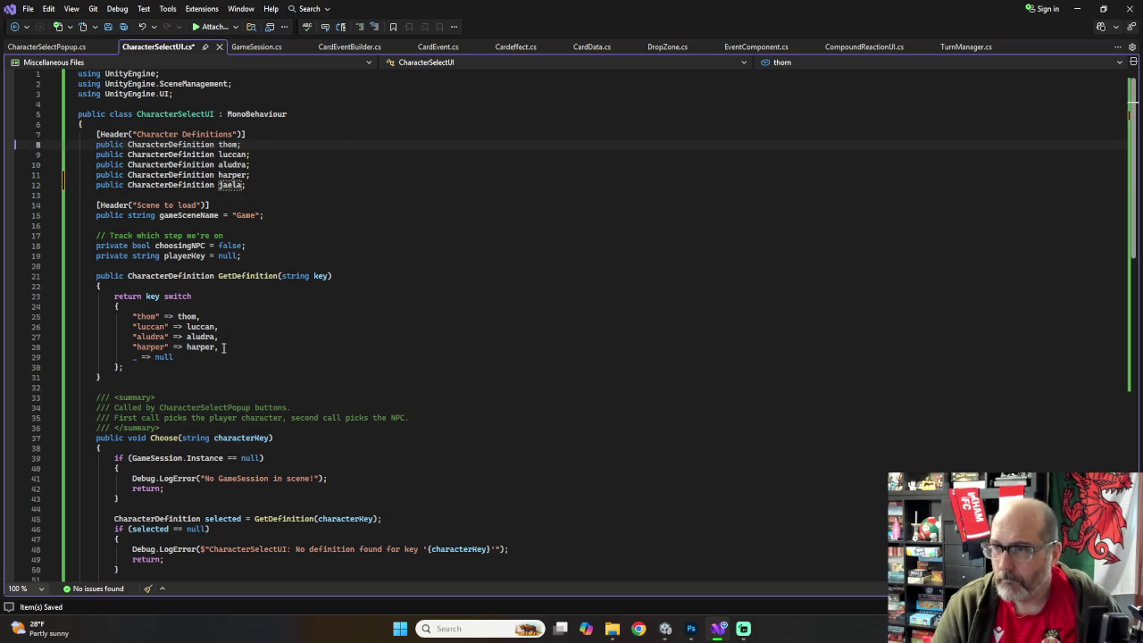
Step: Add a "jaela" => jaela mapping to GetDefinition's key switch
left_click_drag(219, 348, 132, 349)
key("ctrl+c")
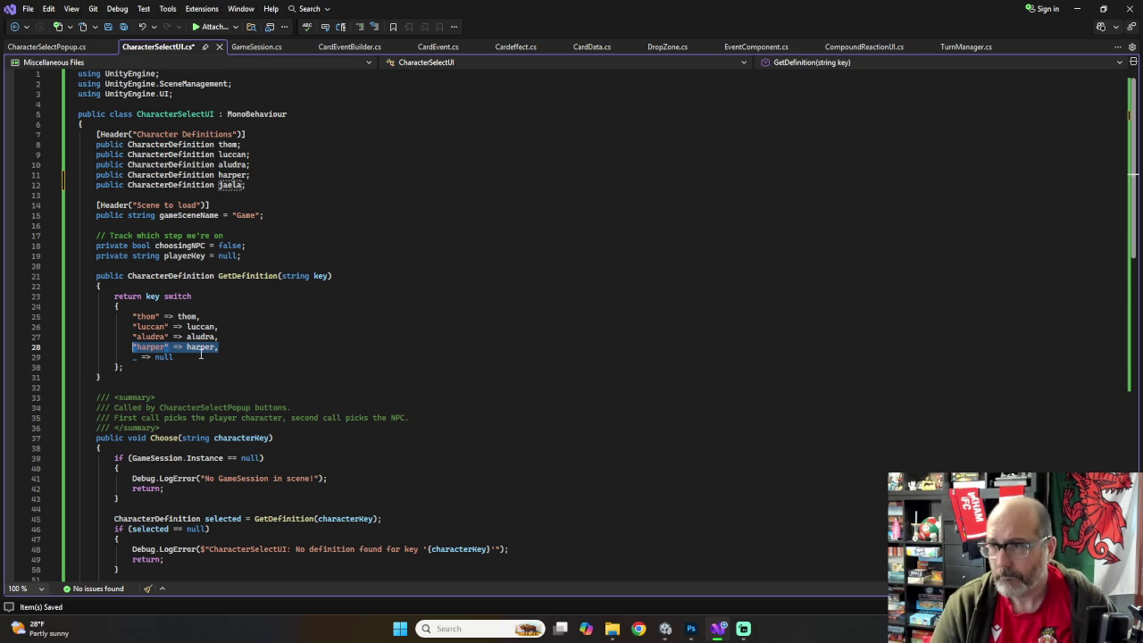
key("End")
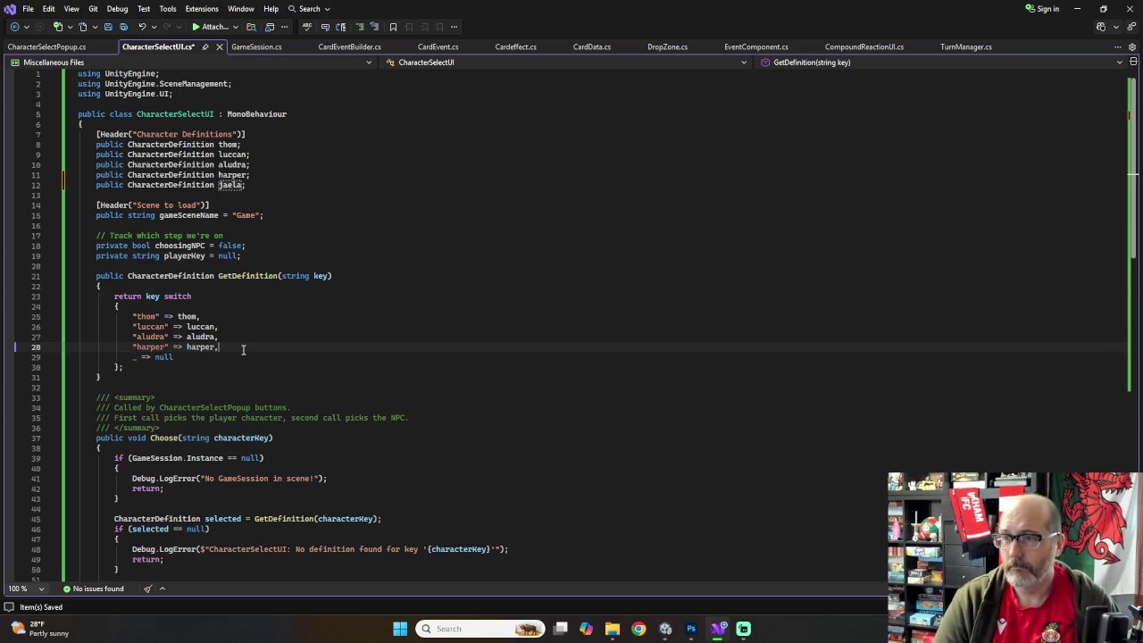
key("Return")
key("ctrl+v")
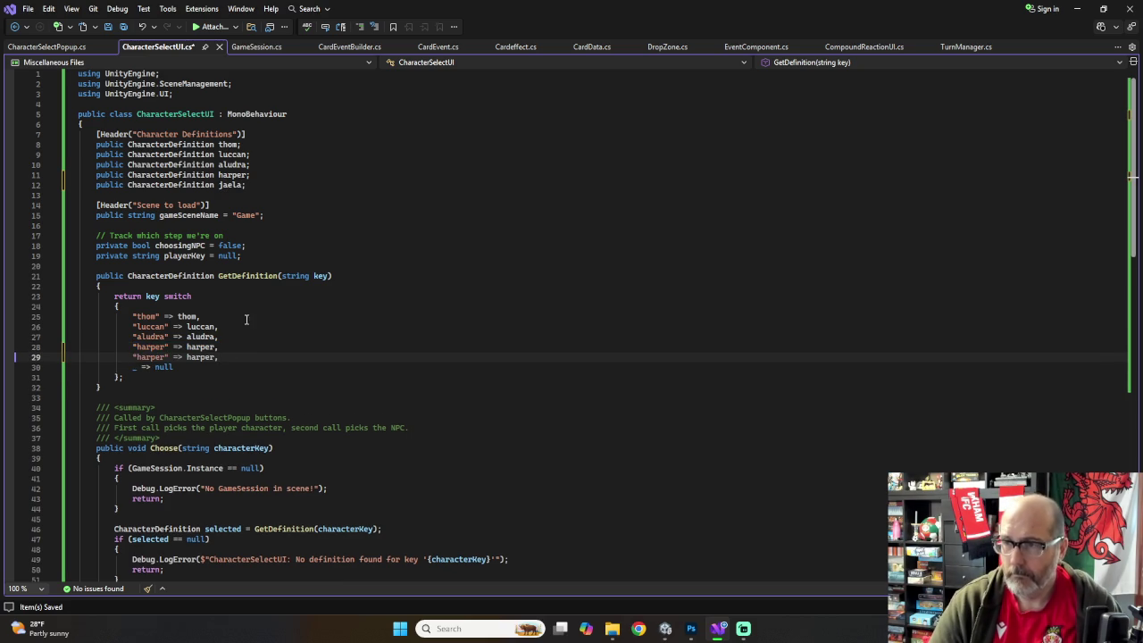
double_click(145, 358)
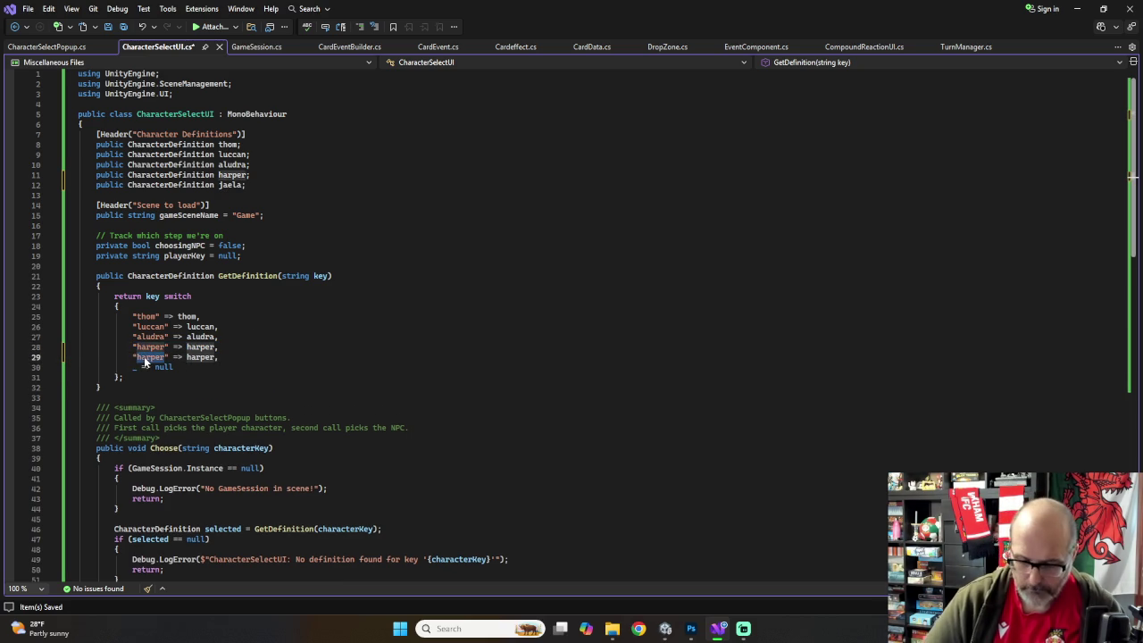
type("jaela")
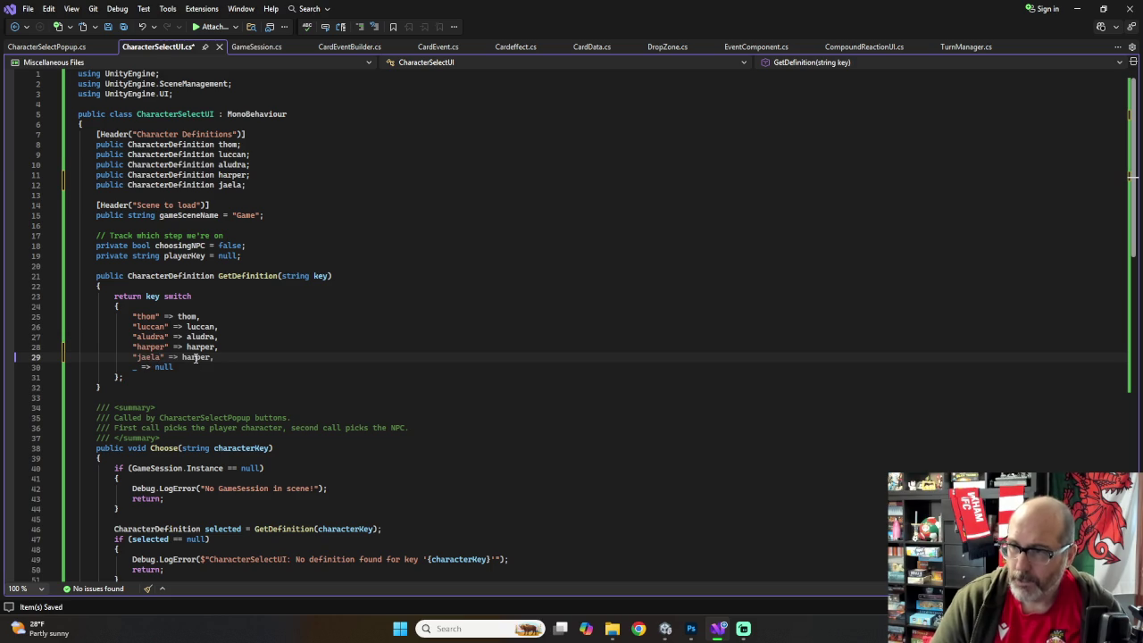
double_click(197, 357)
type("ja")
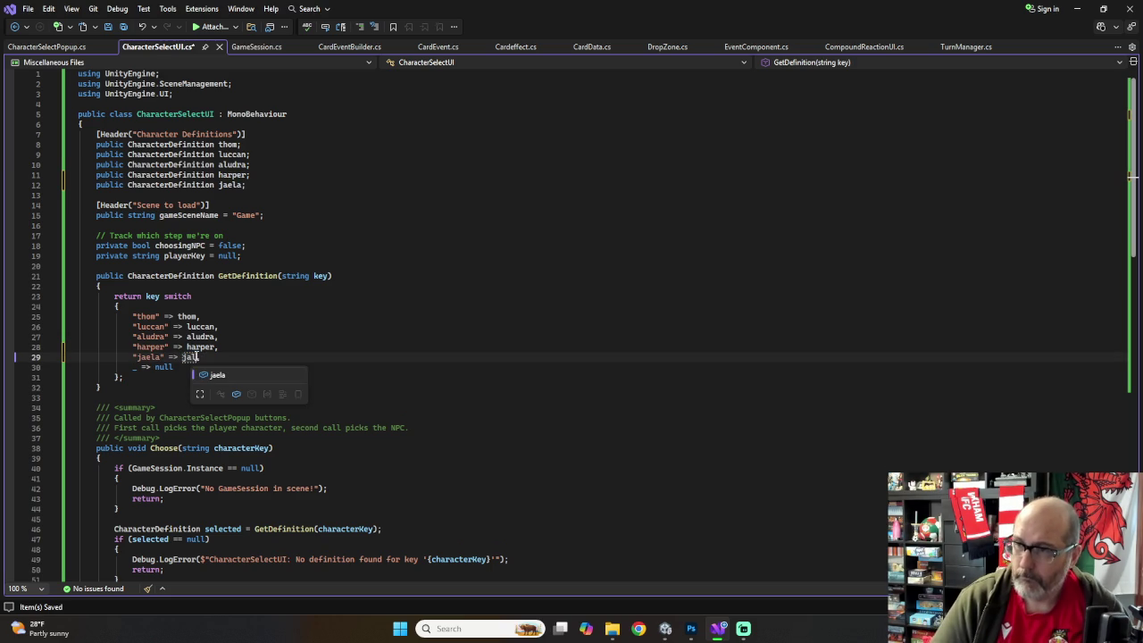
key("Tab")
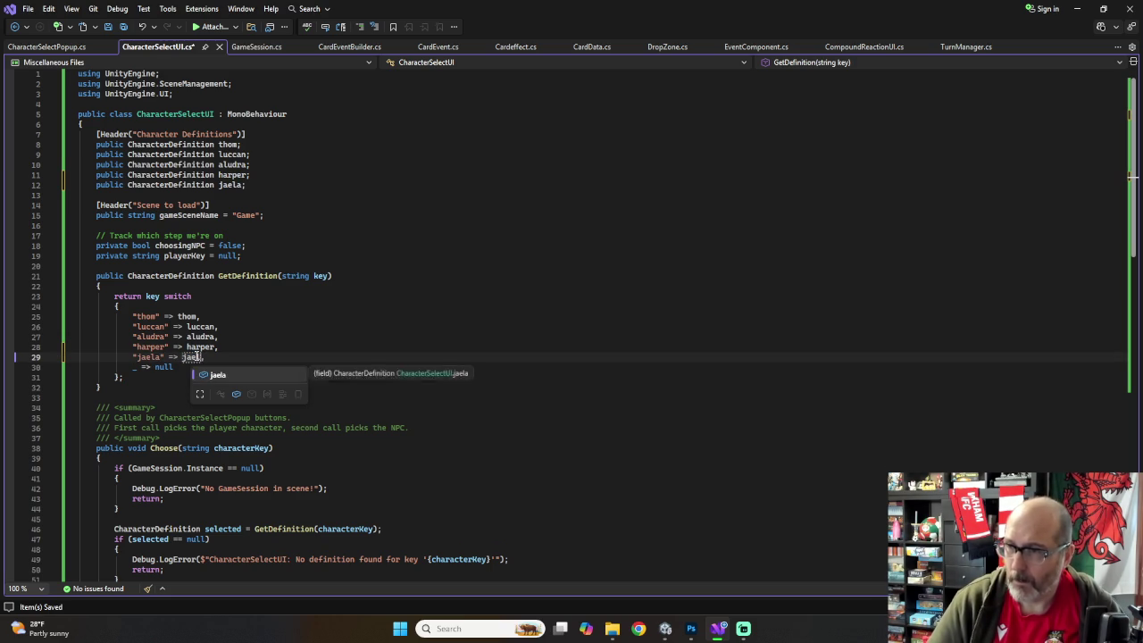
type(",")
left_click(262, 335)
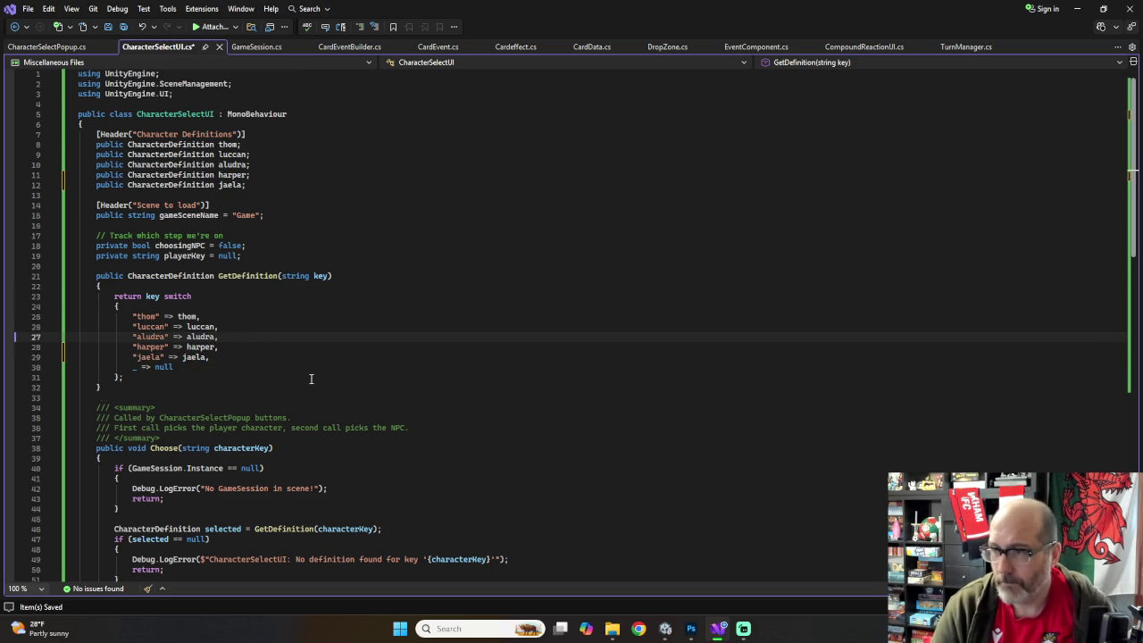
Step: Review the rest of CharacterSelectUI.cs and save the changes with Ctrl+S
scroll(309, 382, "down", 3)
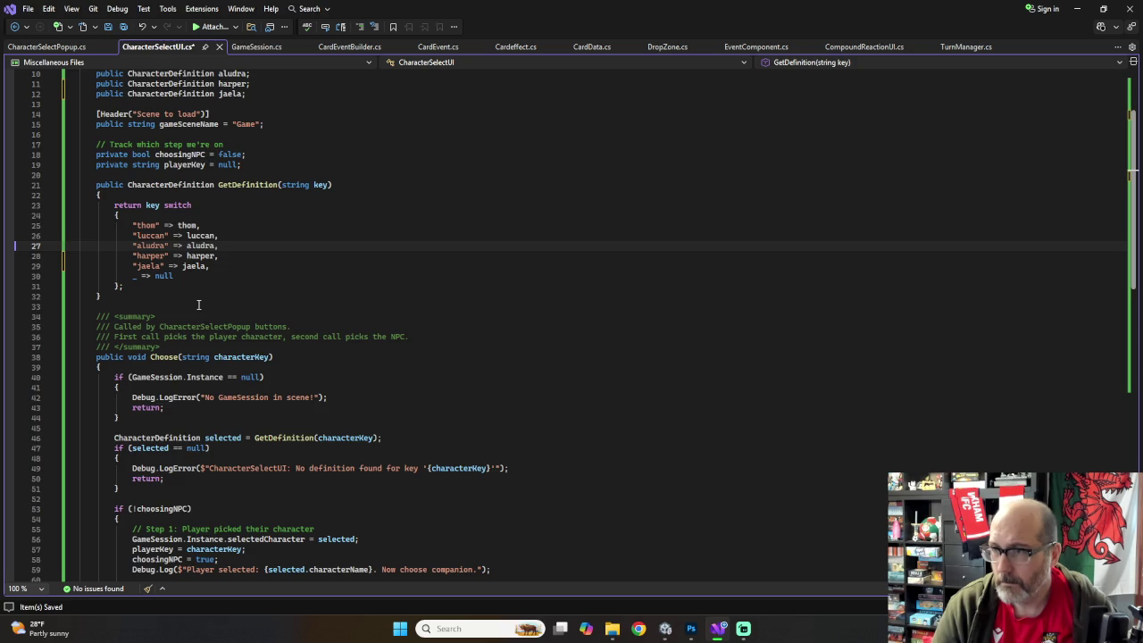
scroll(198, 305, "down", 2)
scroll(186, 357, "down", 3)
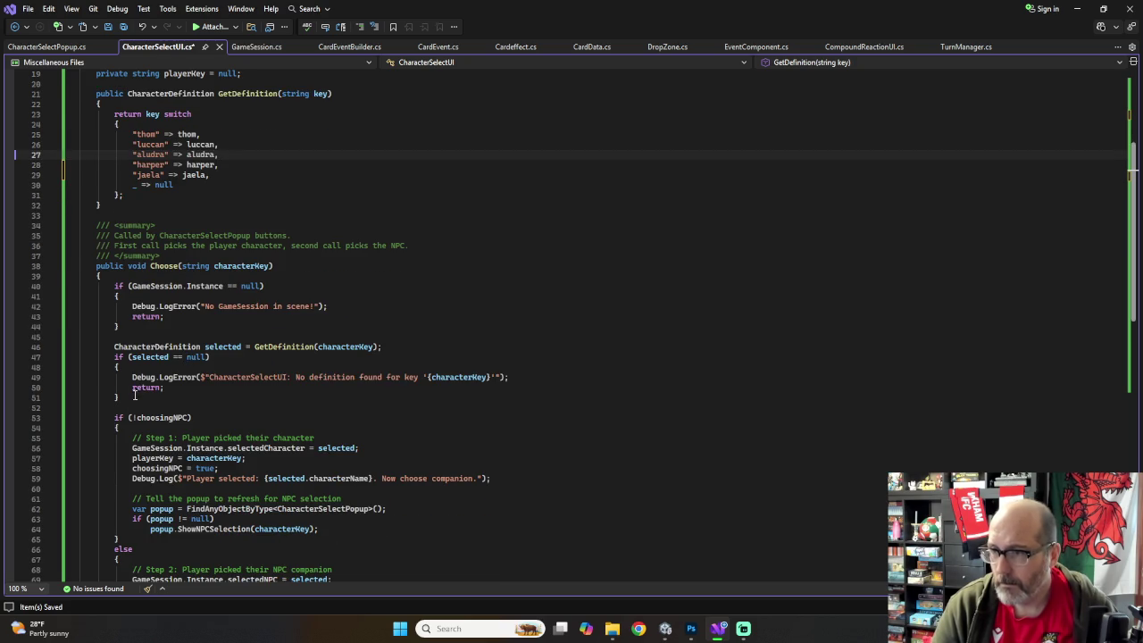
scroll(211, 458, "down", 2)
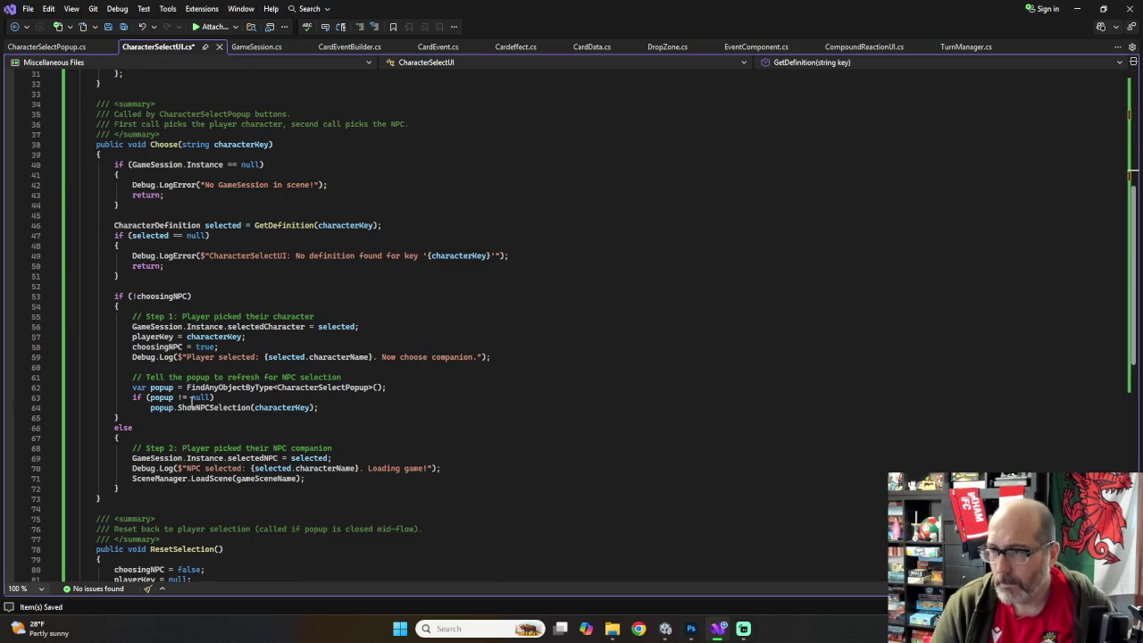
scroll(223, 429, "down", 2)
scroll(268, 357, "down", 1)
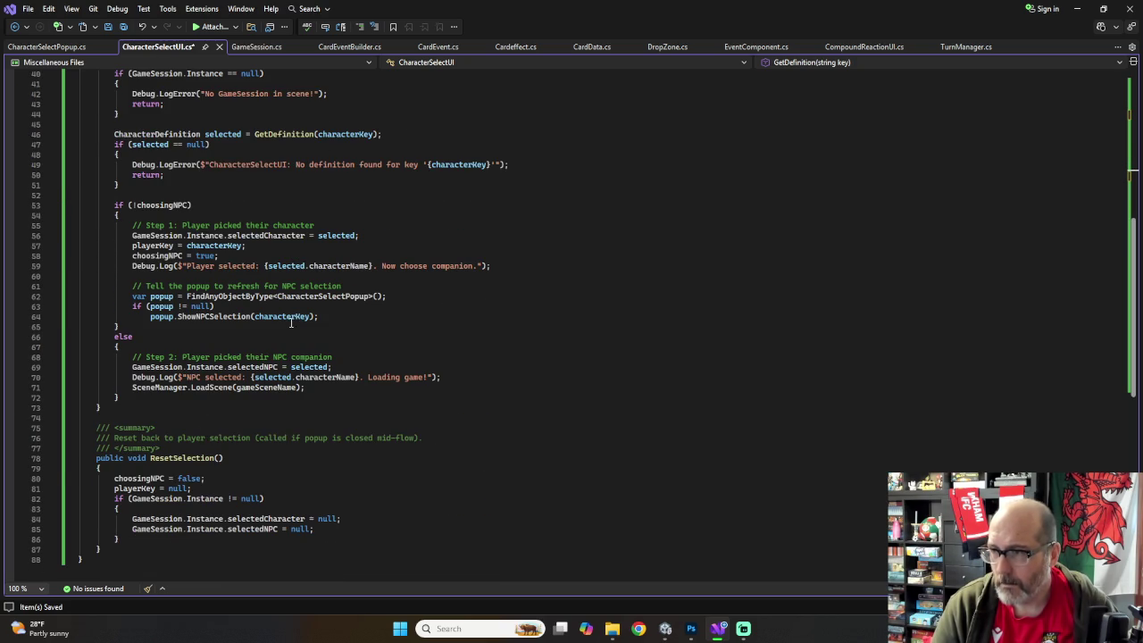
scroll(200, 367, "down", 2)
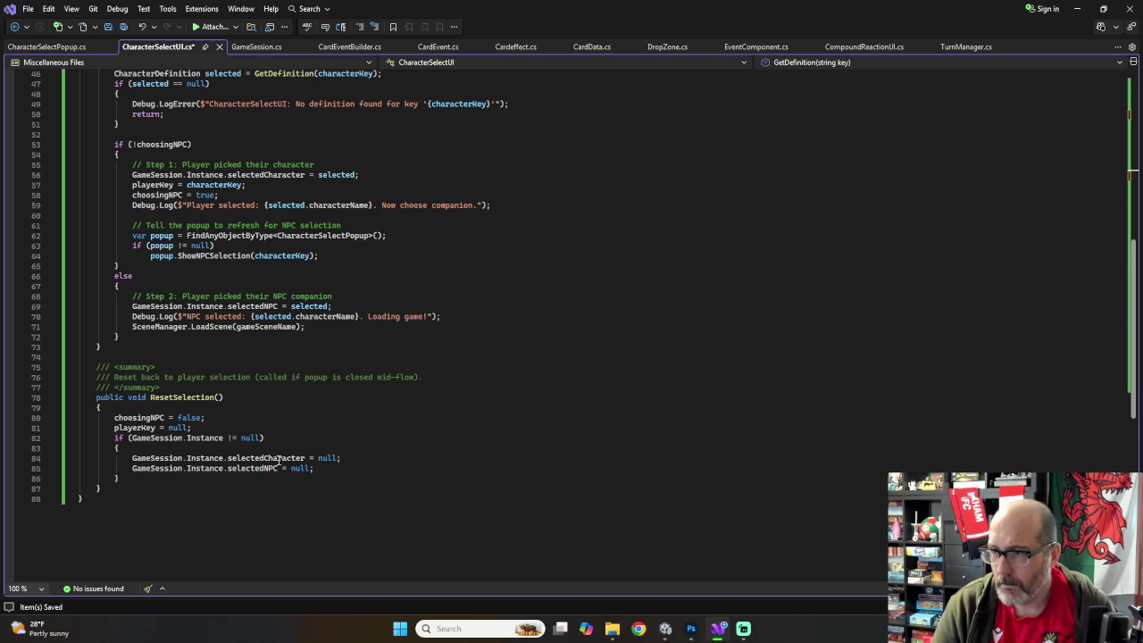
scroll(197, 460, "down", 3)
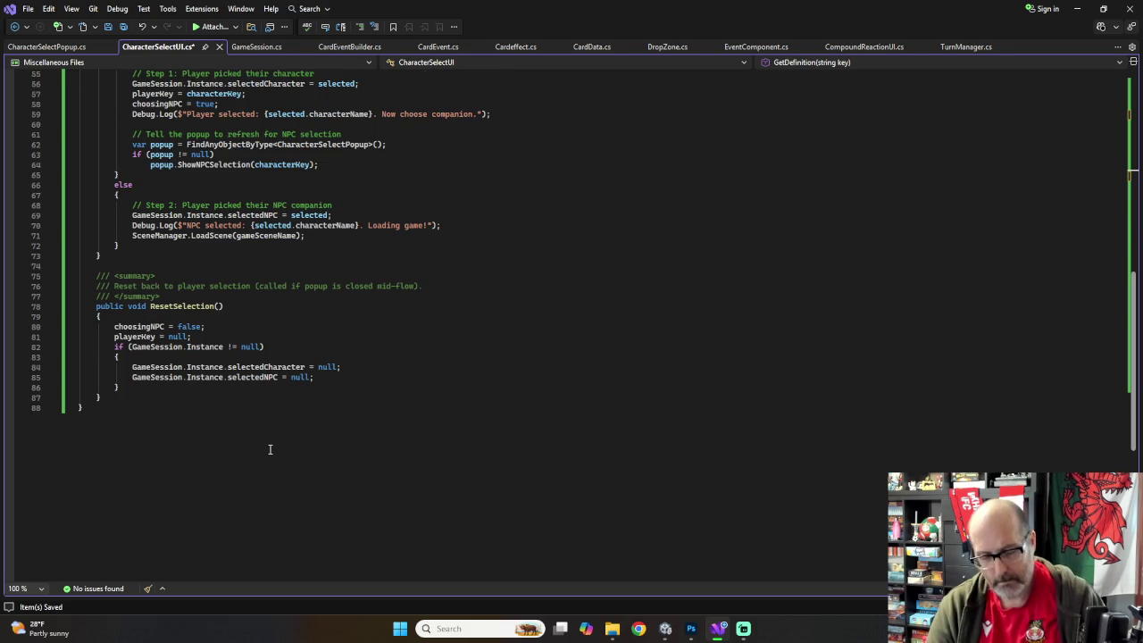
key("ctrl+s")
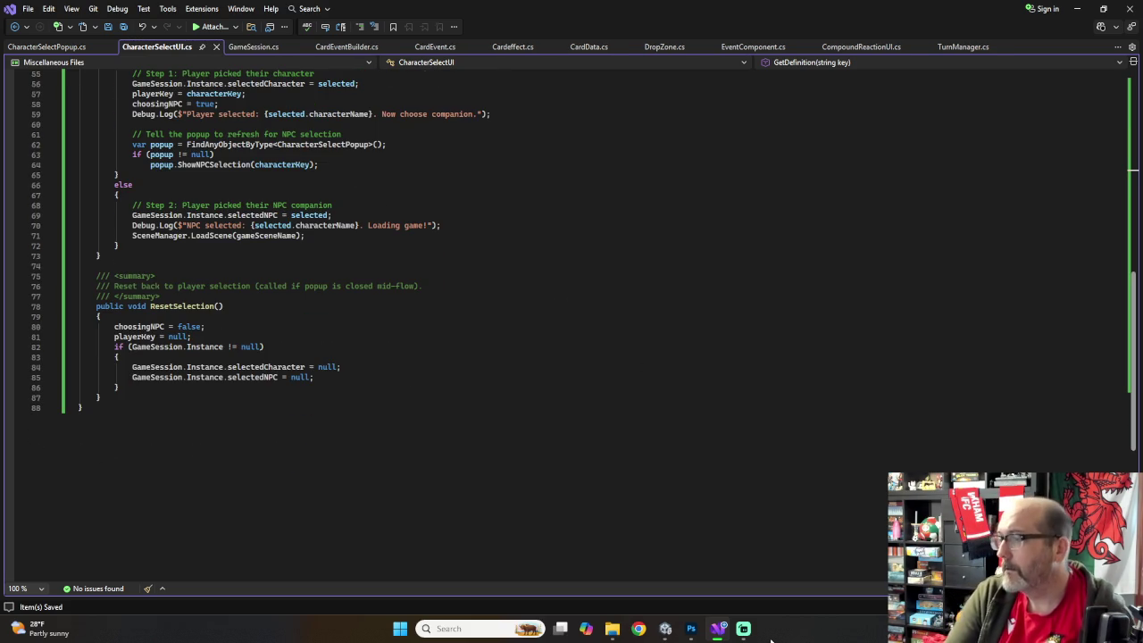
Step: Switch to Unity and restart Play mode
left_click(666, 629)
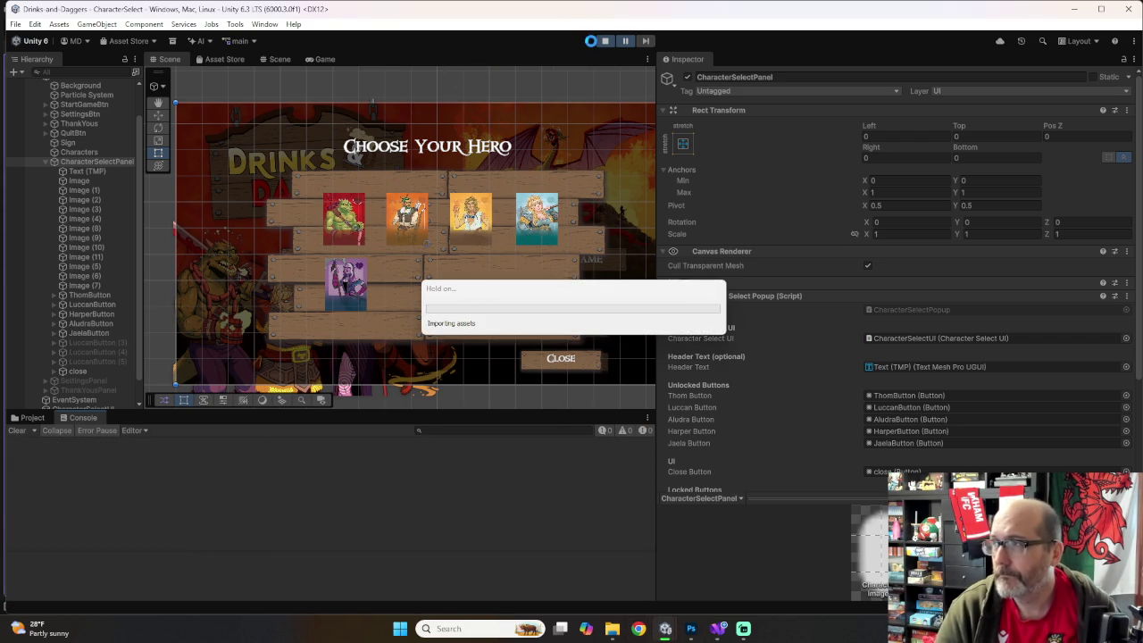
left_click(604, 41)
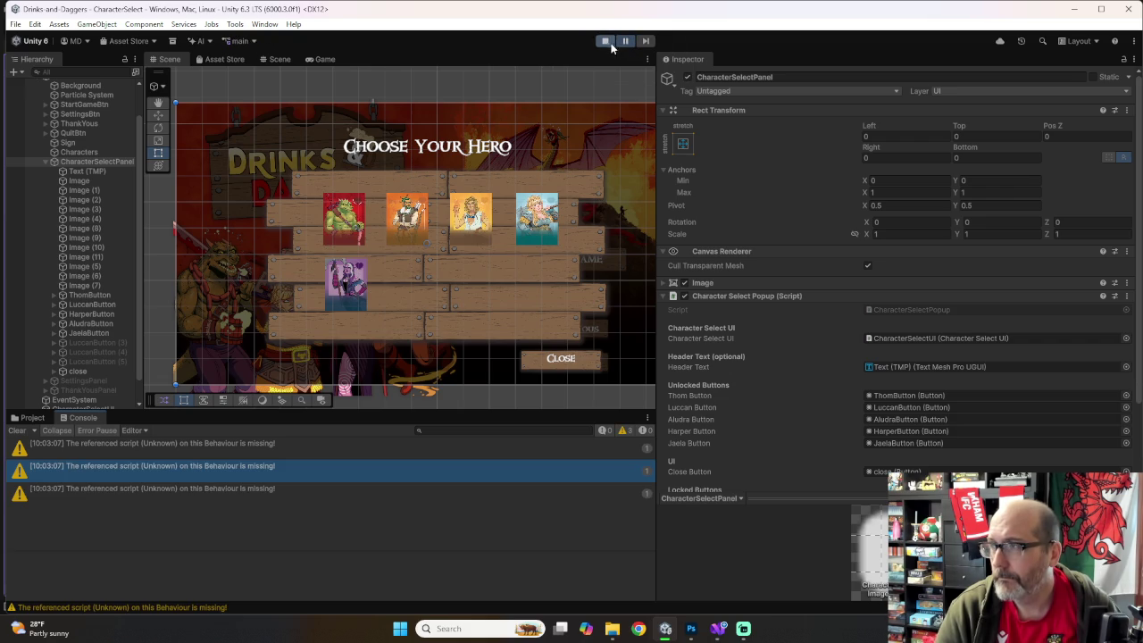
left_click(606, 42)
left_click(605, 42)
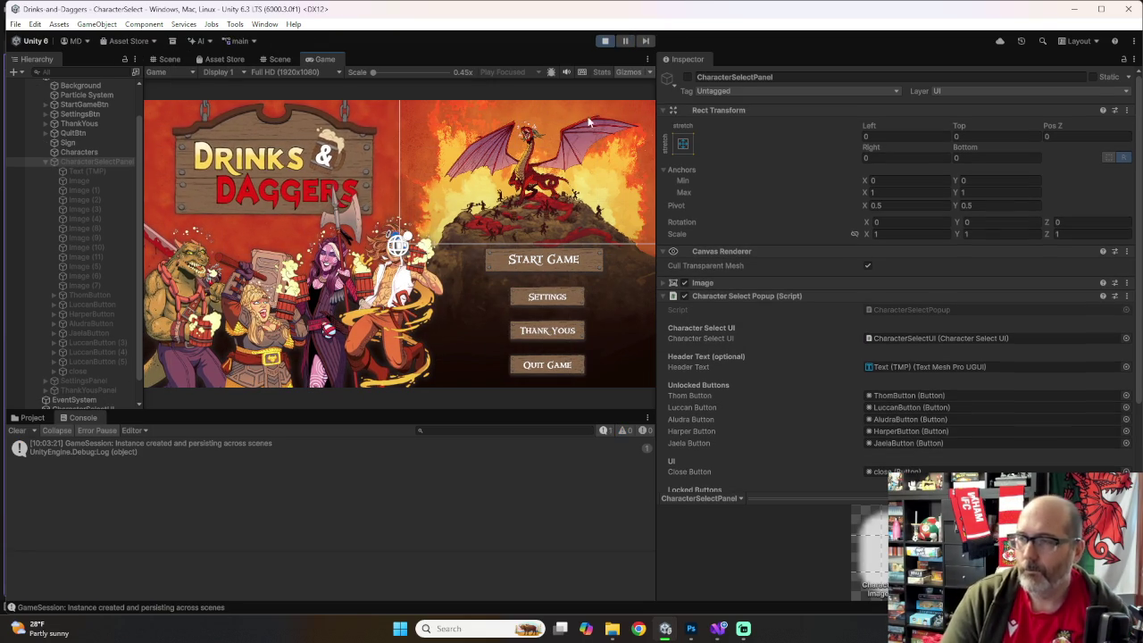
Step: Start the game, pick Jaela as hero, and open the code behind the jaela error
left_click(540, 259)
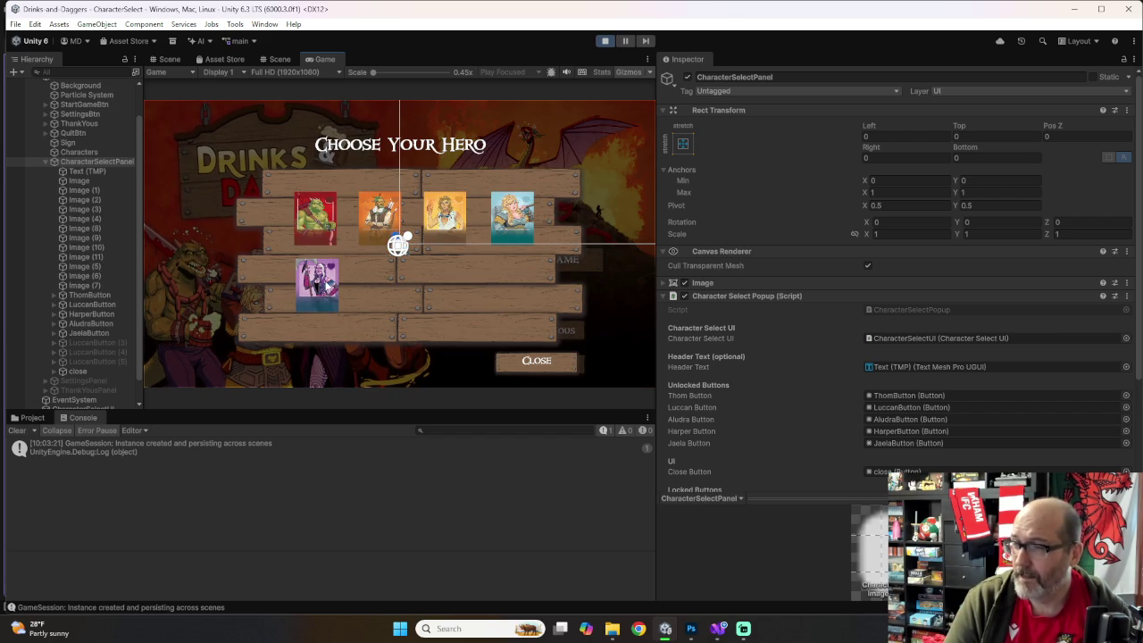
left_click(328, 285)
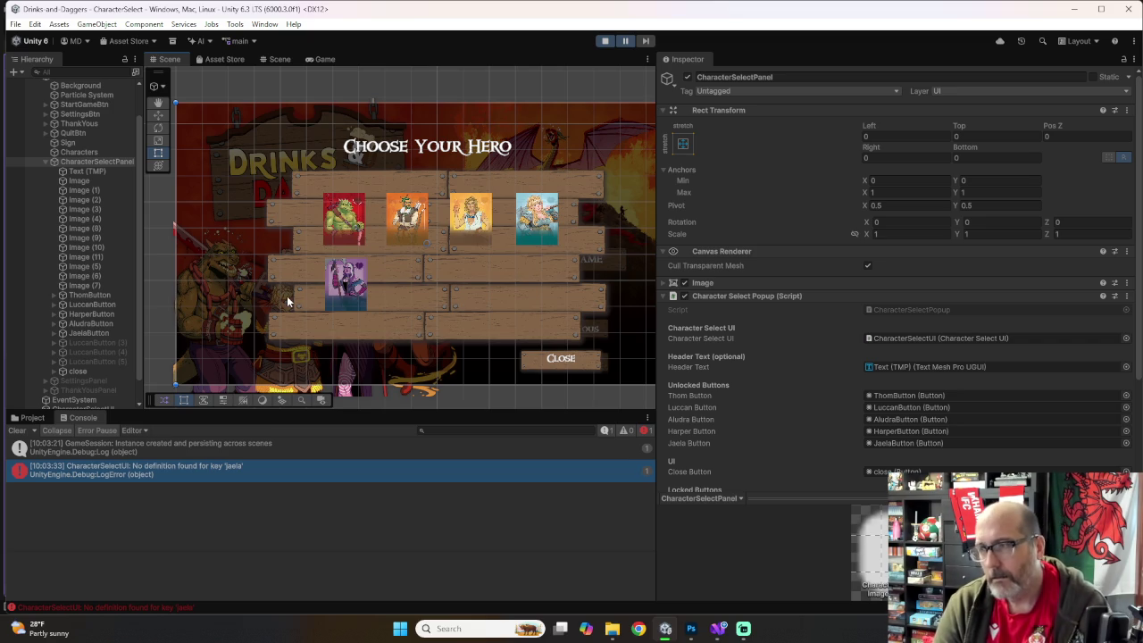
double_click(22, 473)
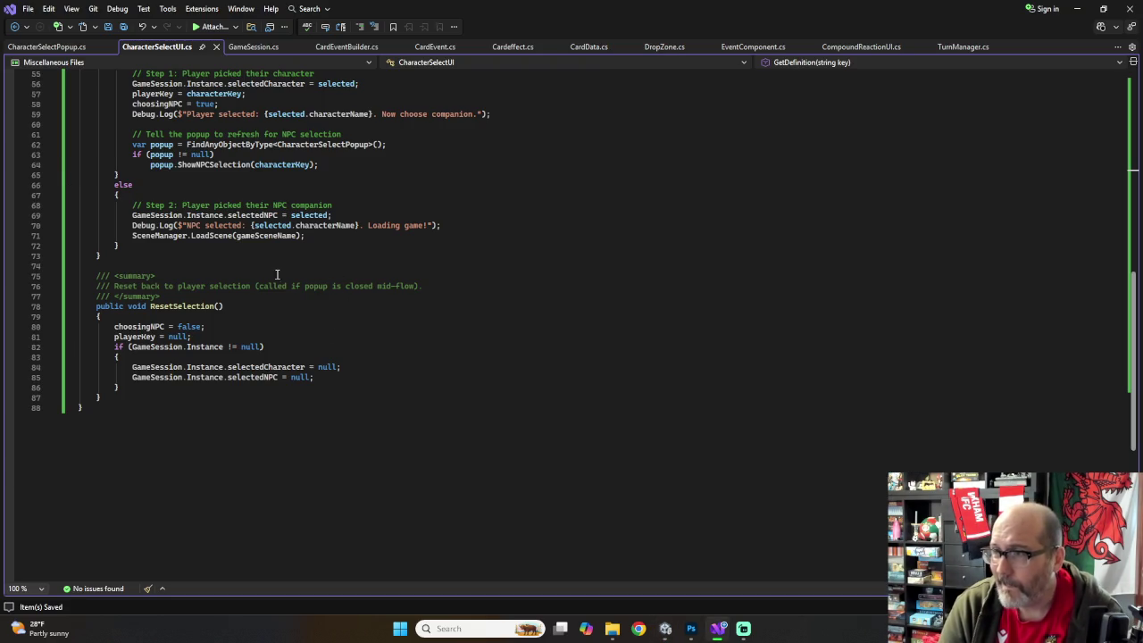
scroll(261, 274, "up", 10)
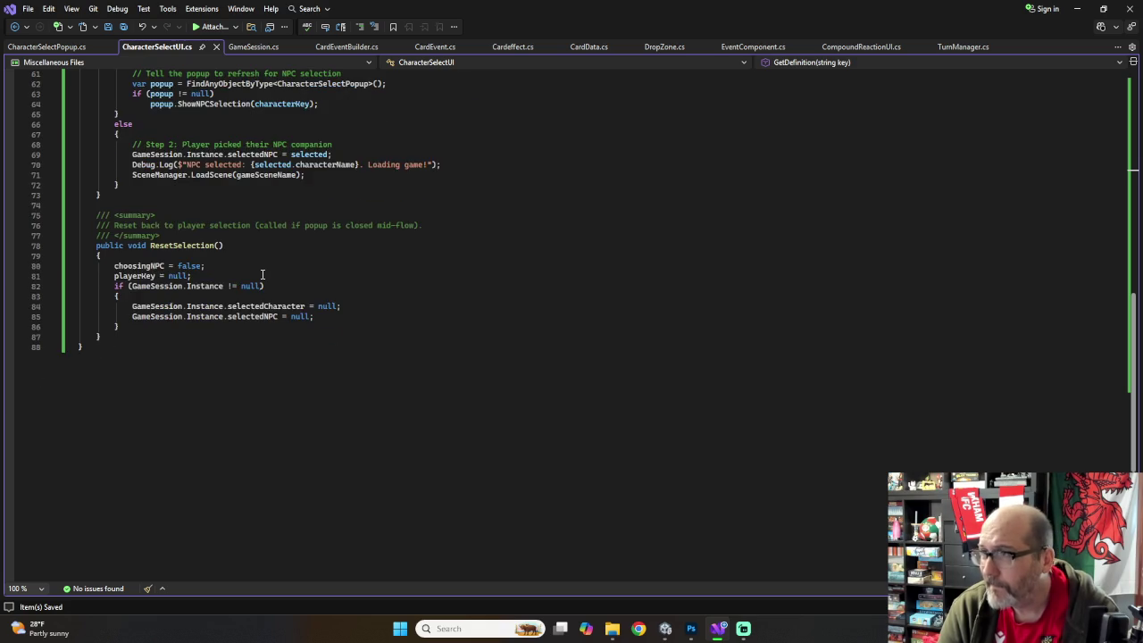
scroll(262, 274, "up", 8)
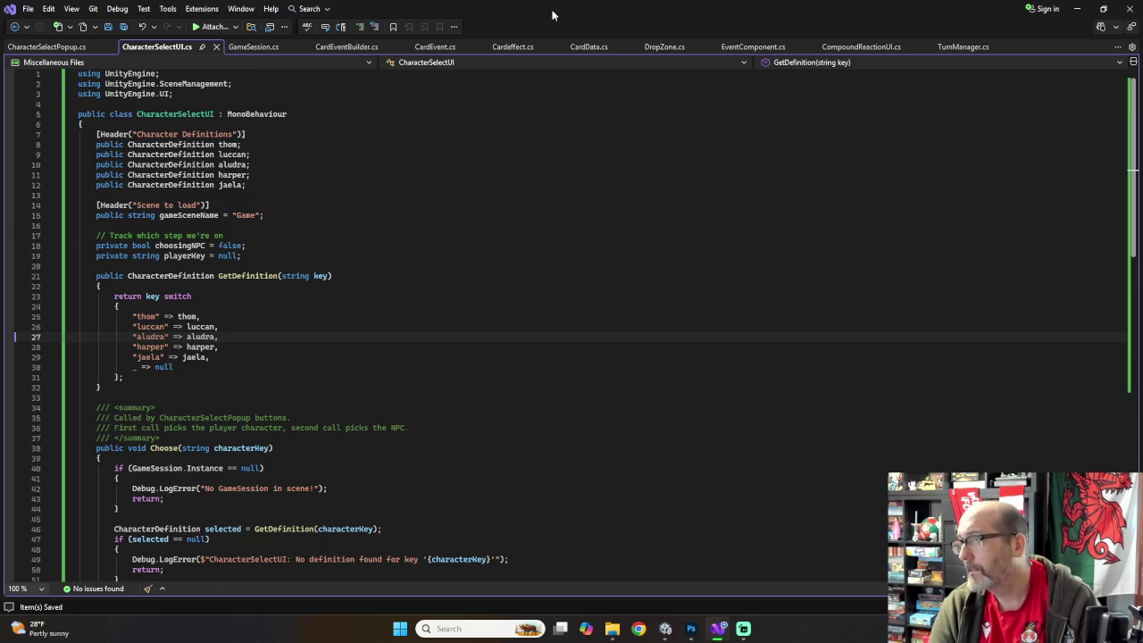
left_click(586, 48)
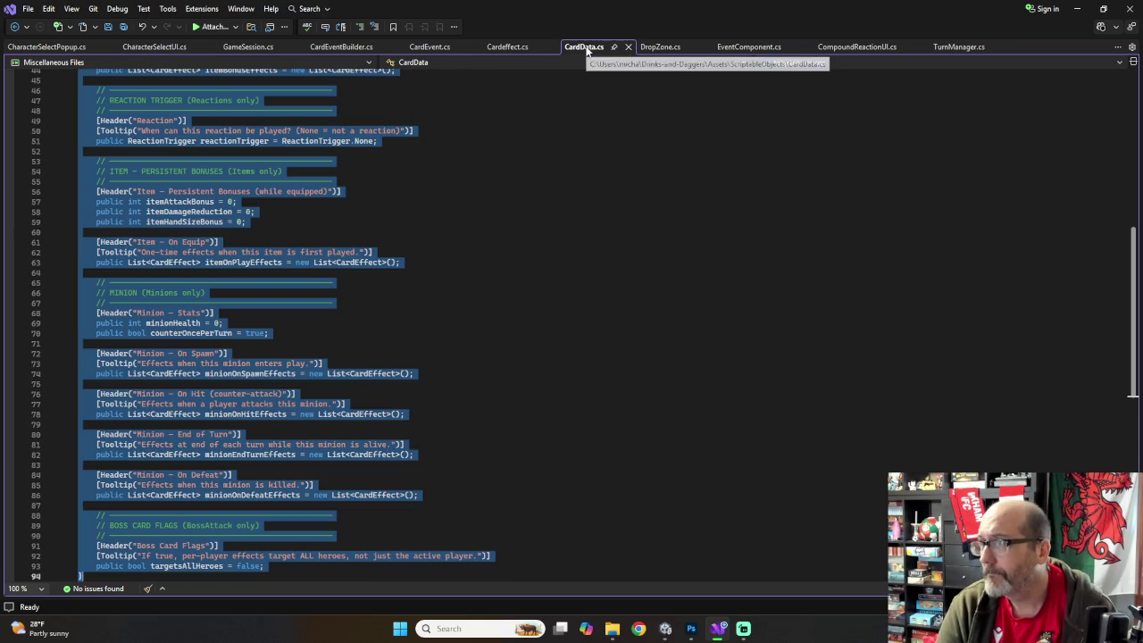
left_click(464, 185)
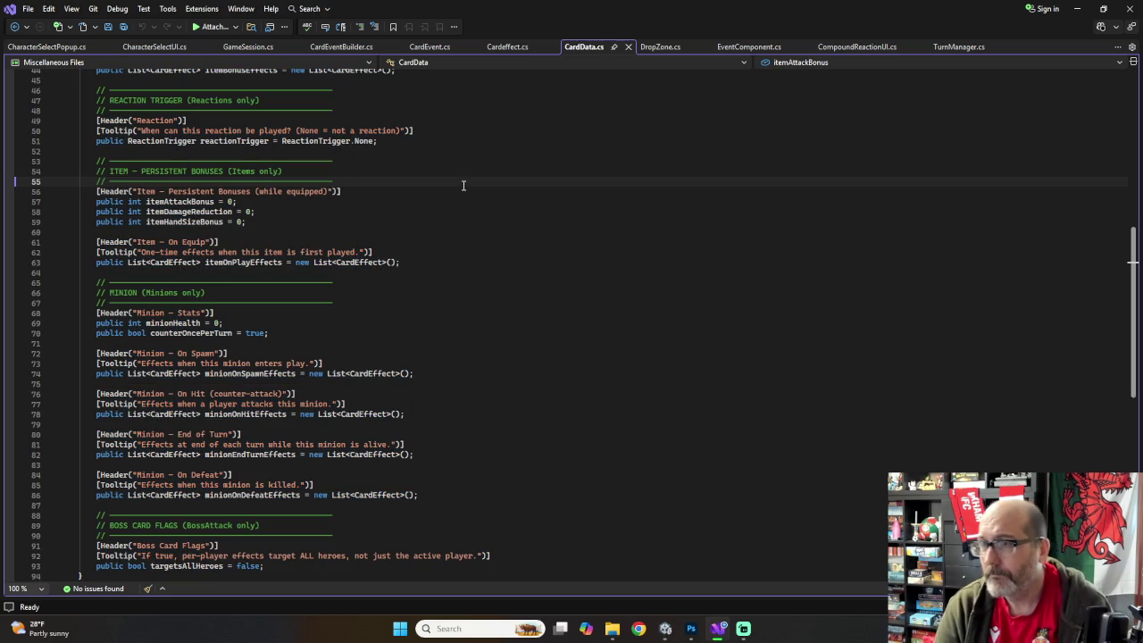
scroll(461, 185, "down", 5)
scroll(461, 185, "up", 20)
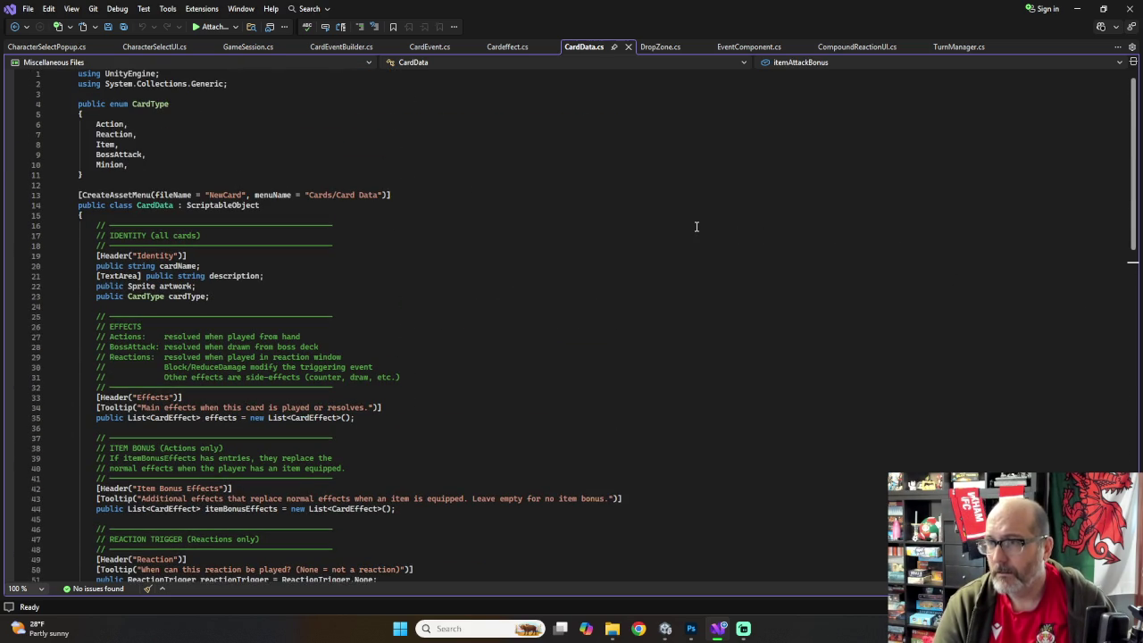
left_click(512, 46)
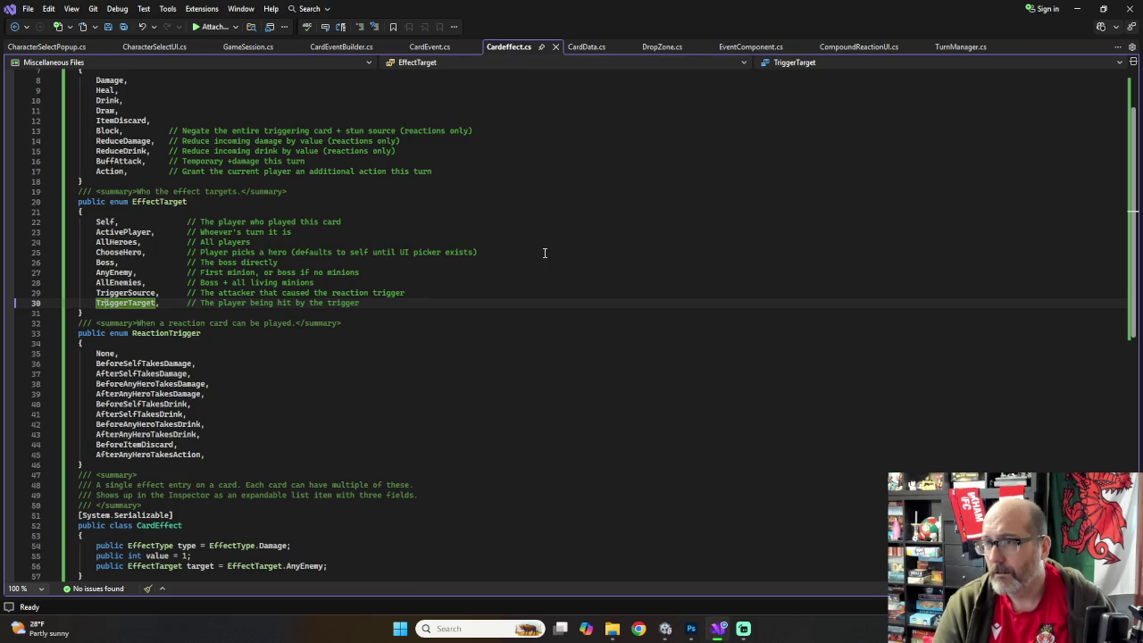
scroll(543, 253, "up", 3)
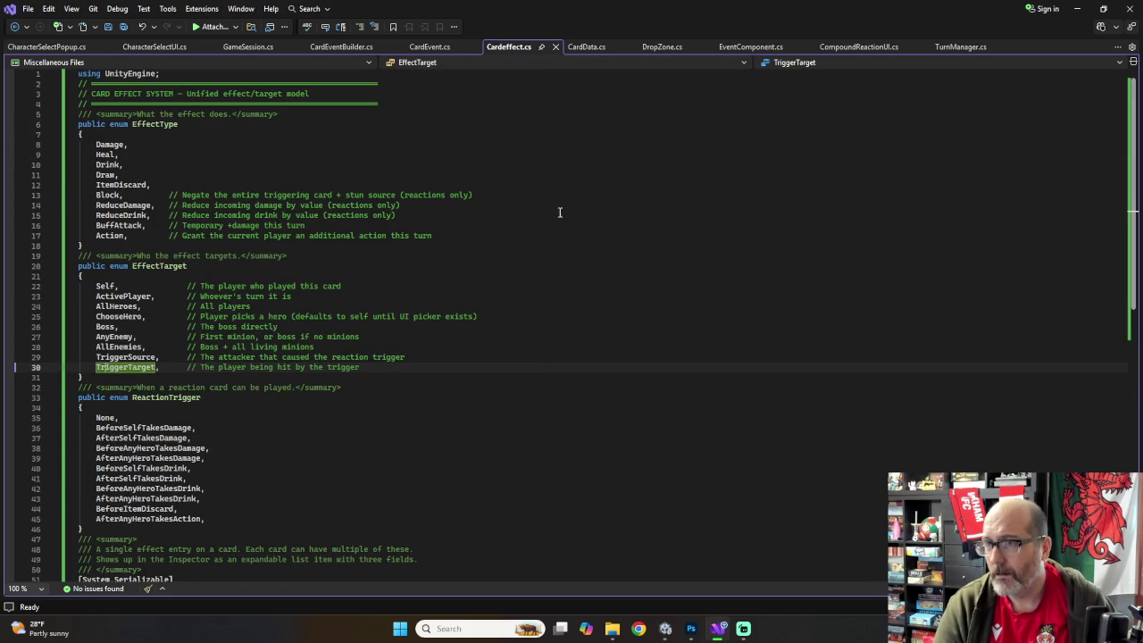
left_click(445, 49)
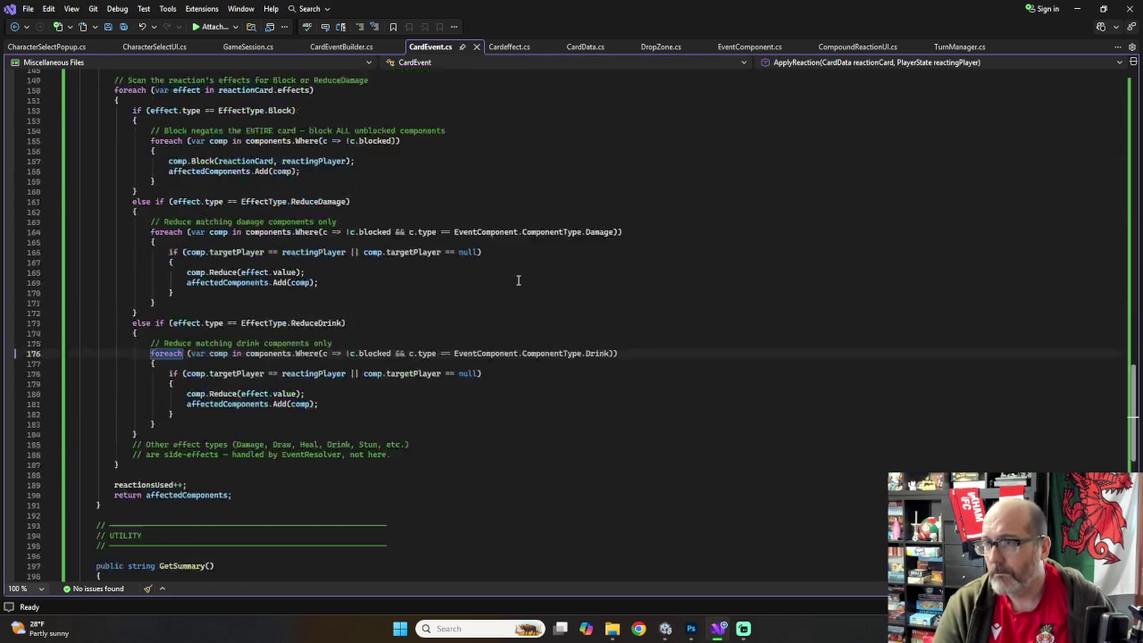
scroll(519, 281, "down", 3)
scroll(518, 280, "up", 20)
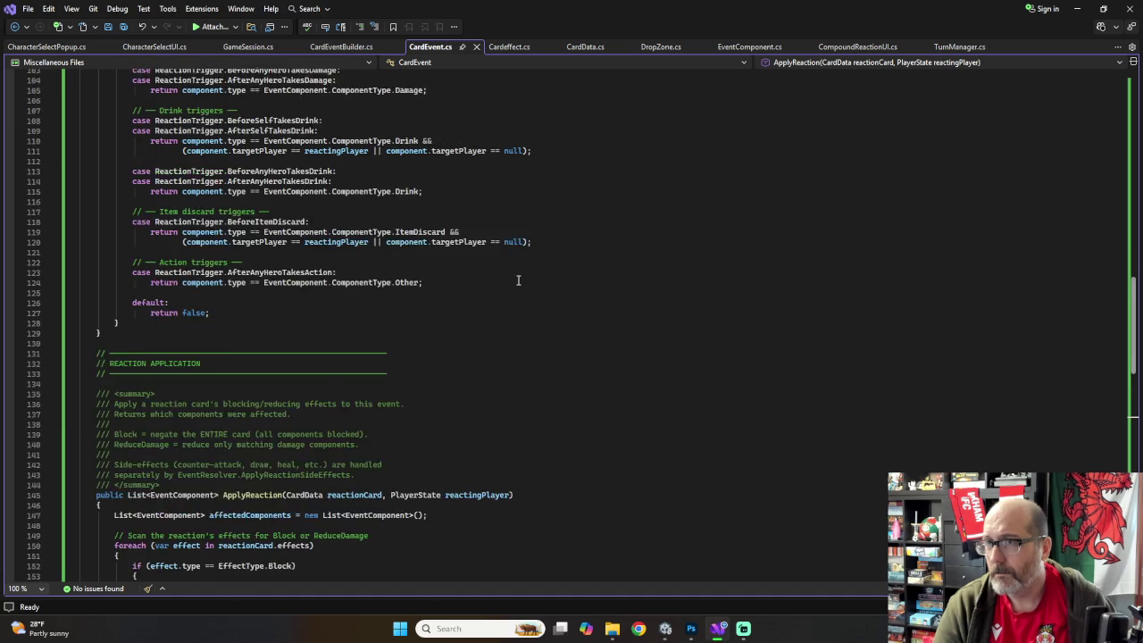
left_click(49, 46)
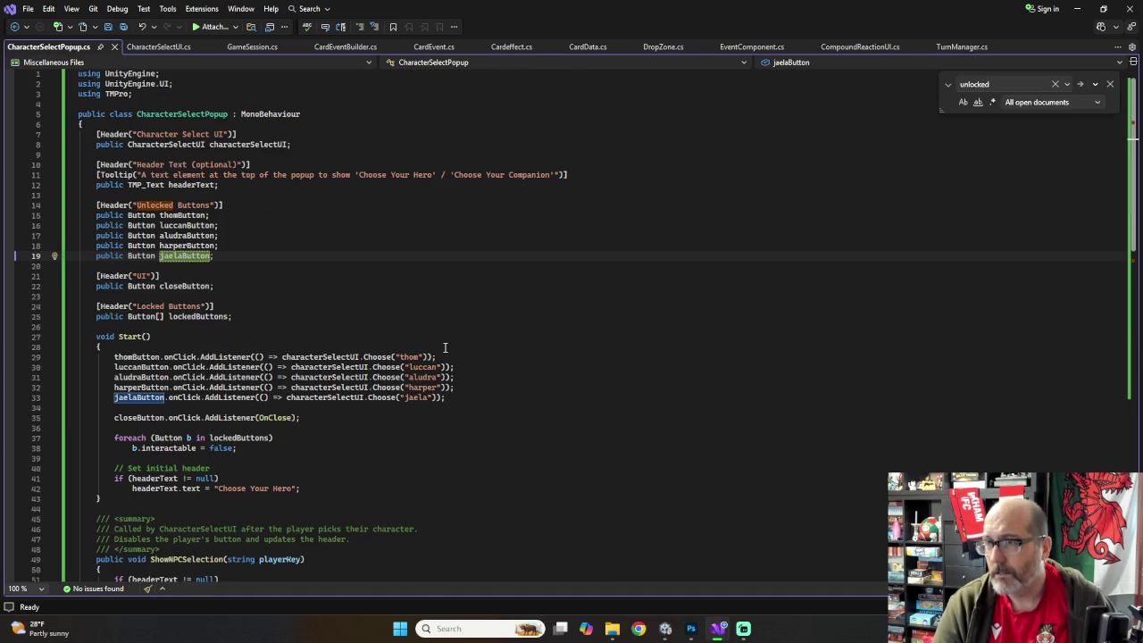
scroll(444, 348, "down", 17)
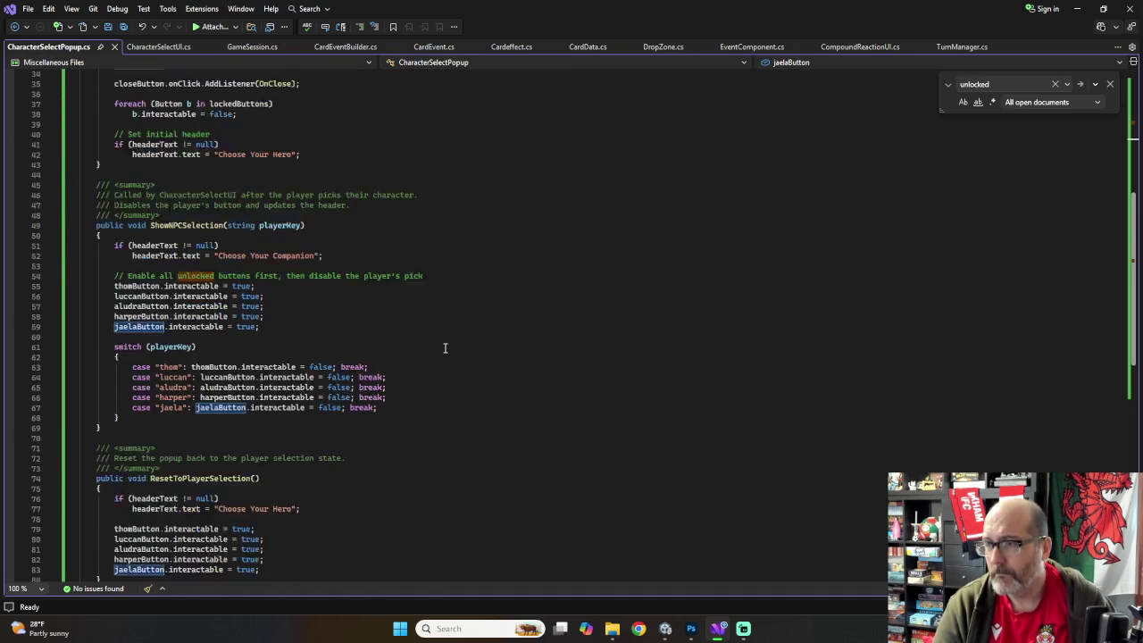
scroll(445, 348, "down", 2)
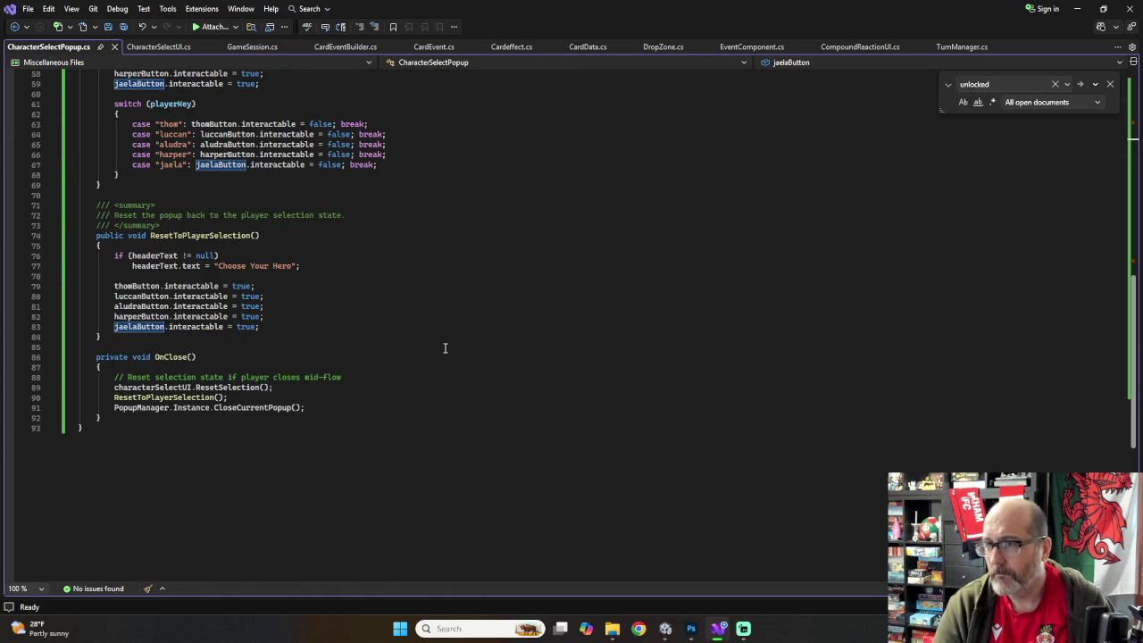
left_click(148, 47)
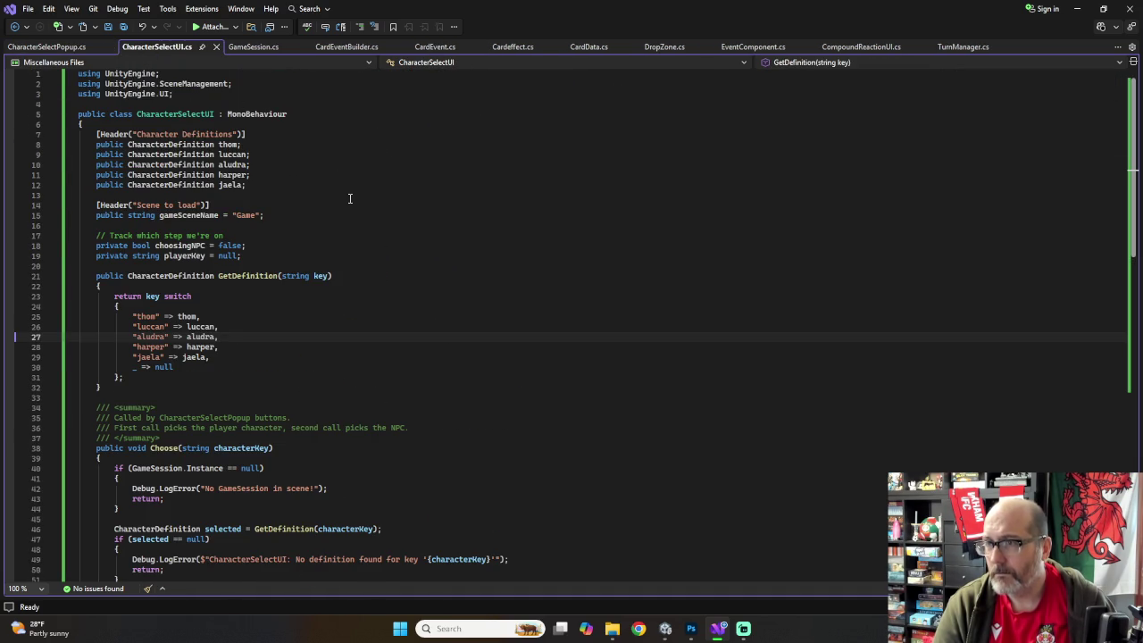
scroll(349, 199, "down", 18)
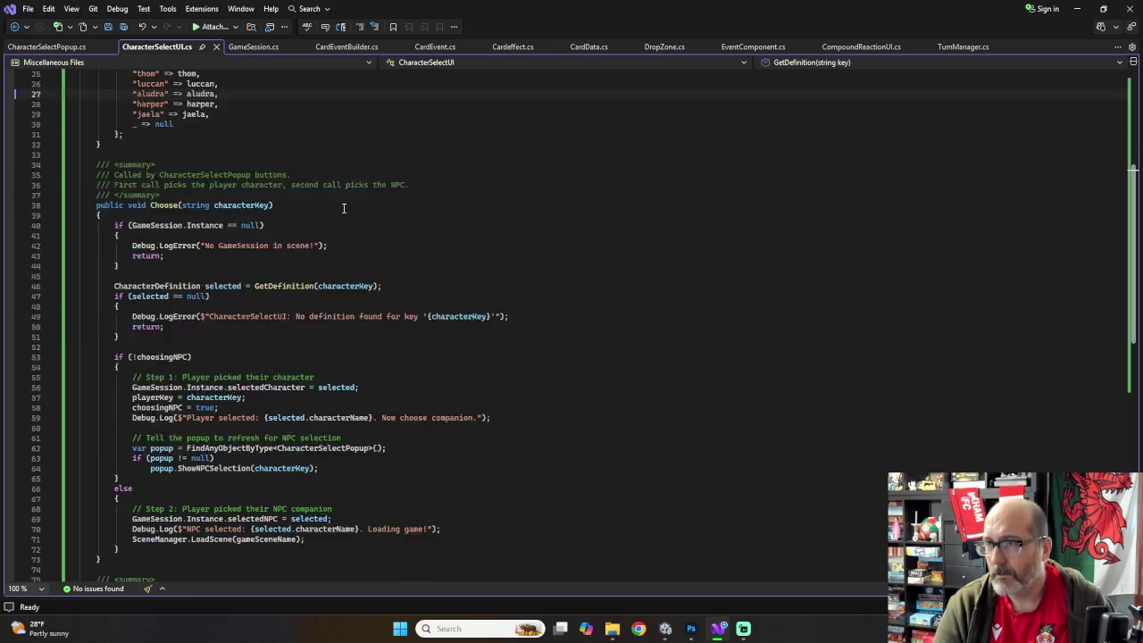
left_click(252, 47)
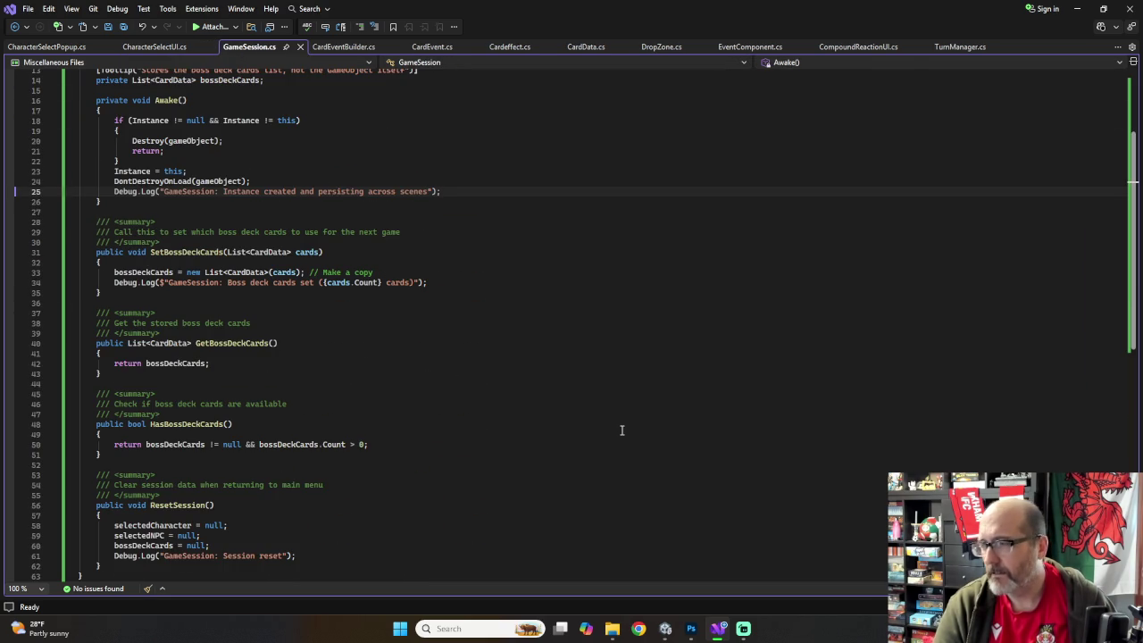
left_click(675, 629)
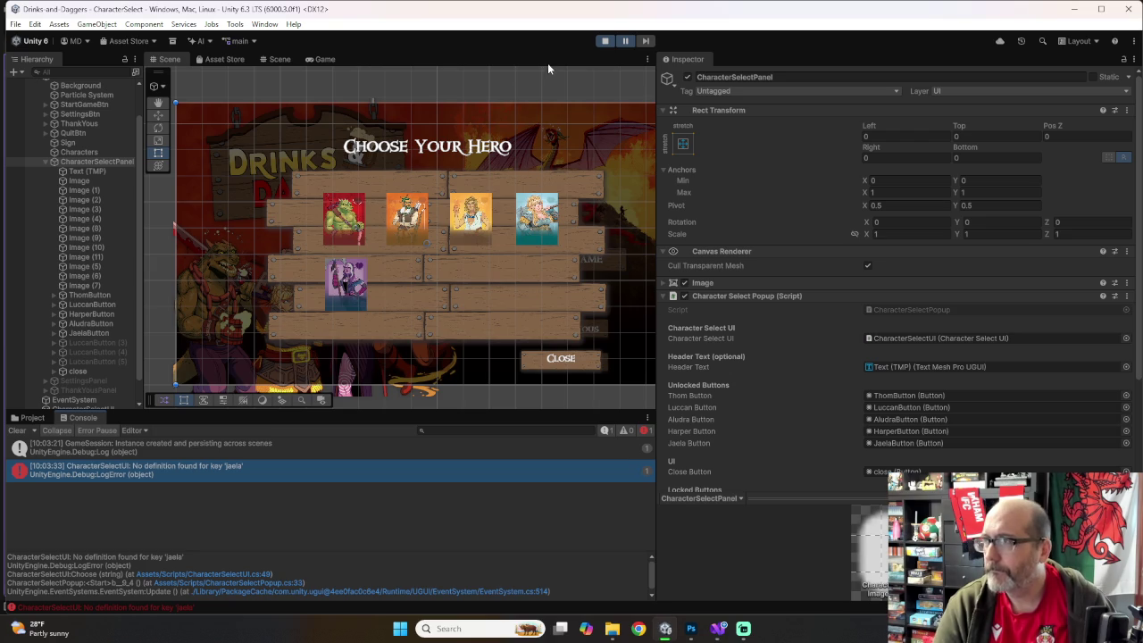
Step: Stop Play mode and select GameSession, then CharacterSelectUI, to view its character definitions
left_click(606, 42)
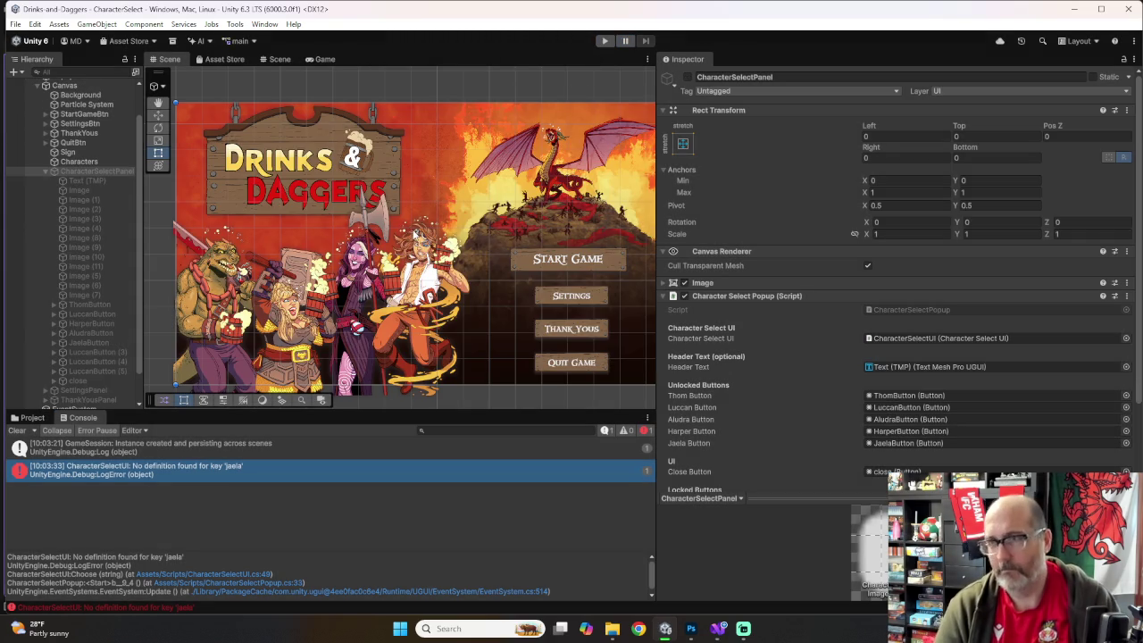
scroll(820, 370, "down", 3)
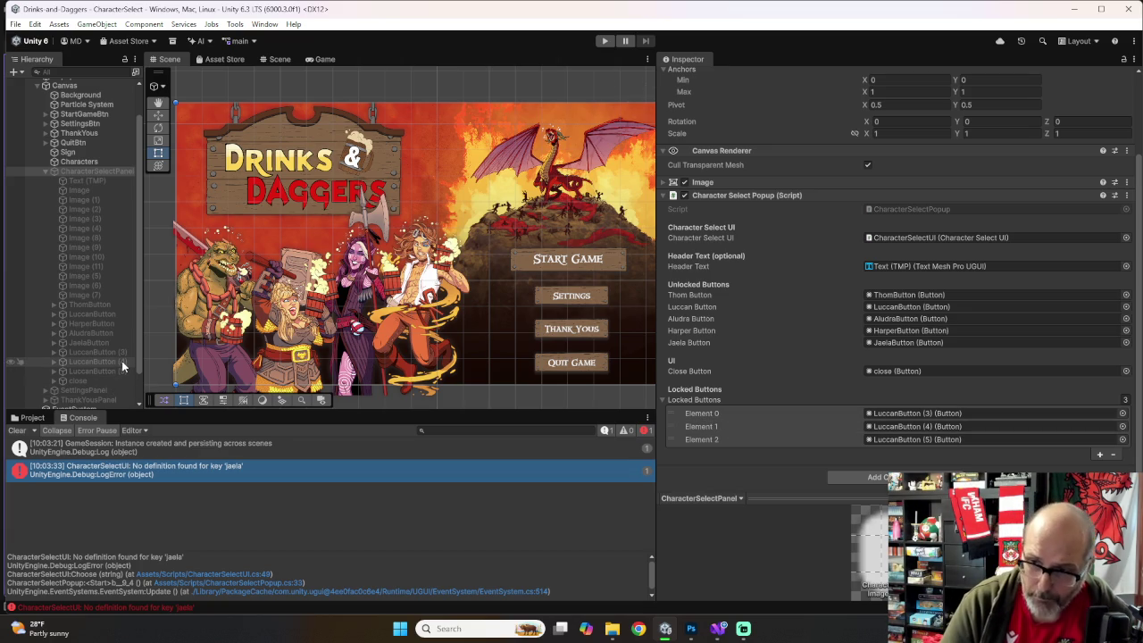
scroll(47, 346, "down", 2)
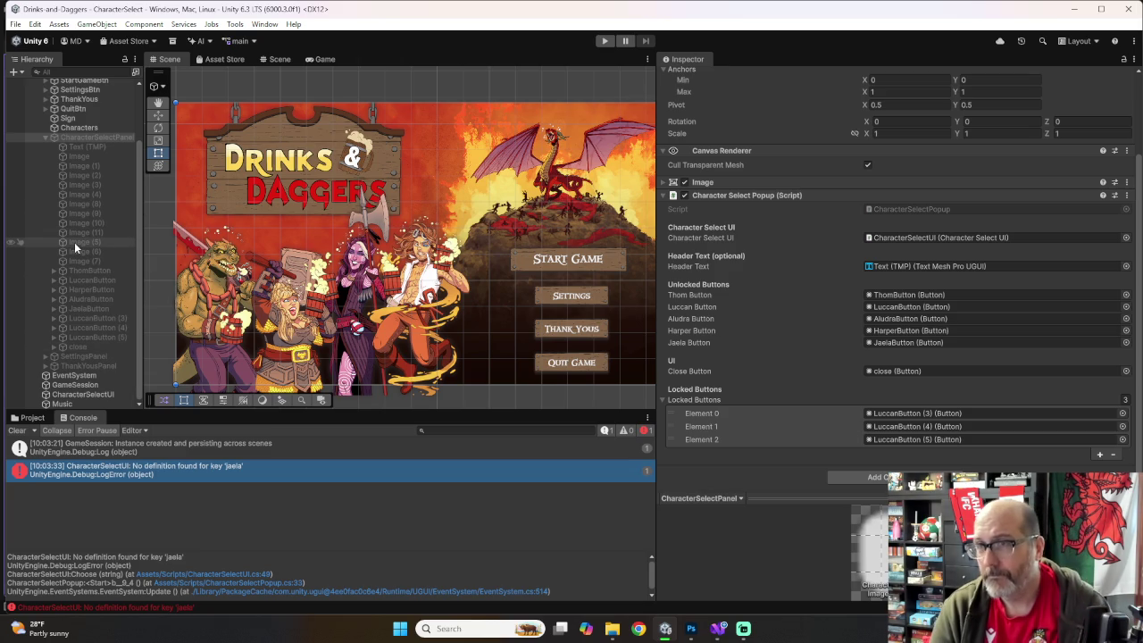
scroll(74, 243, "up", 3)
scroll(74, 243, "down", 3)
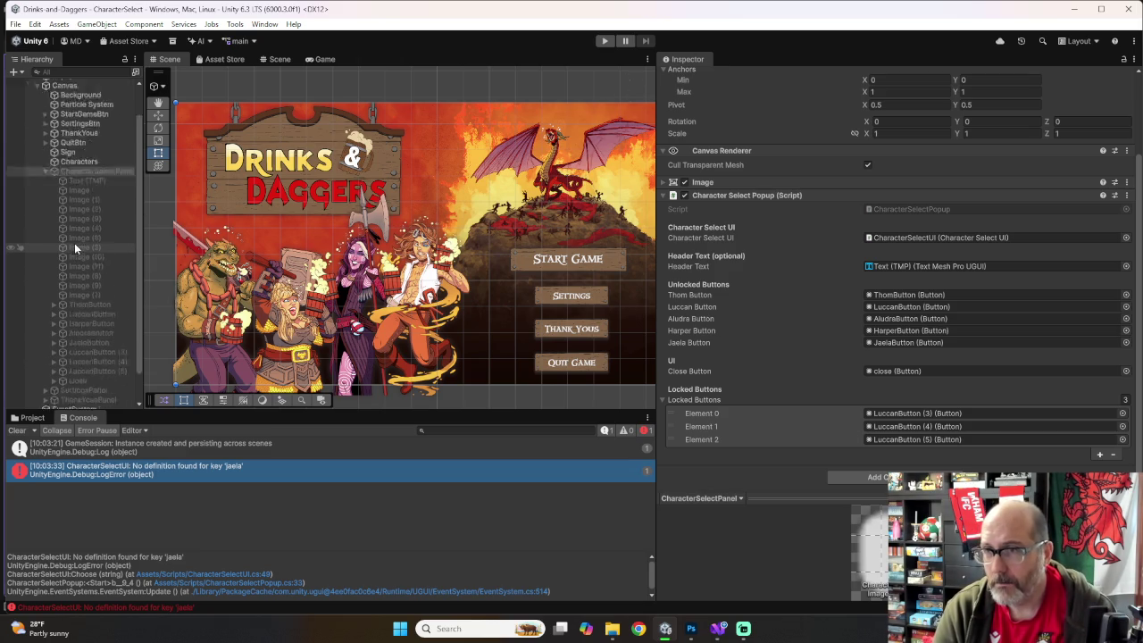
left_click(77, 385)
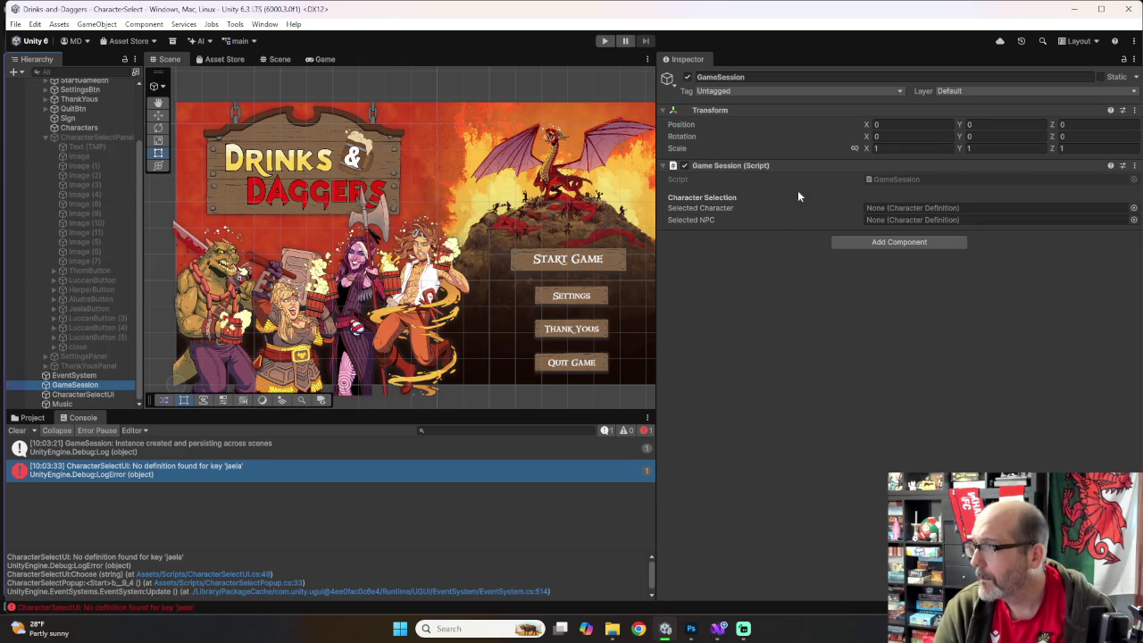
left_click(90, 396)
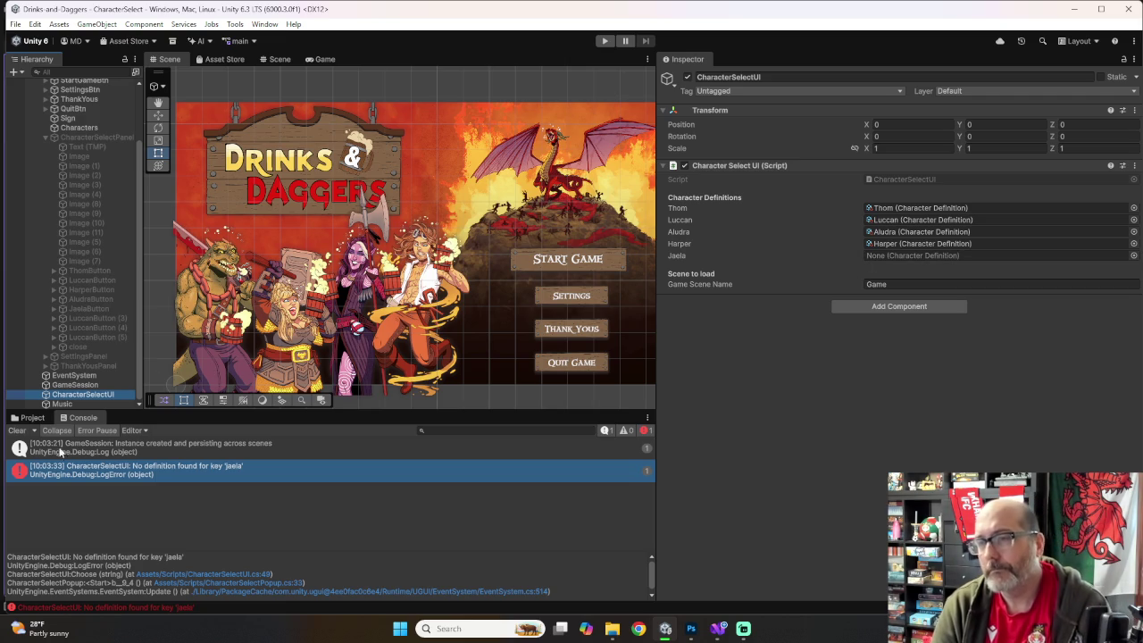
left_click(31, 418)
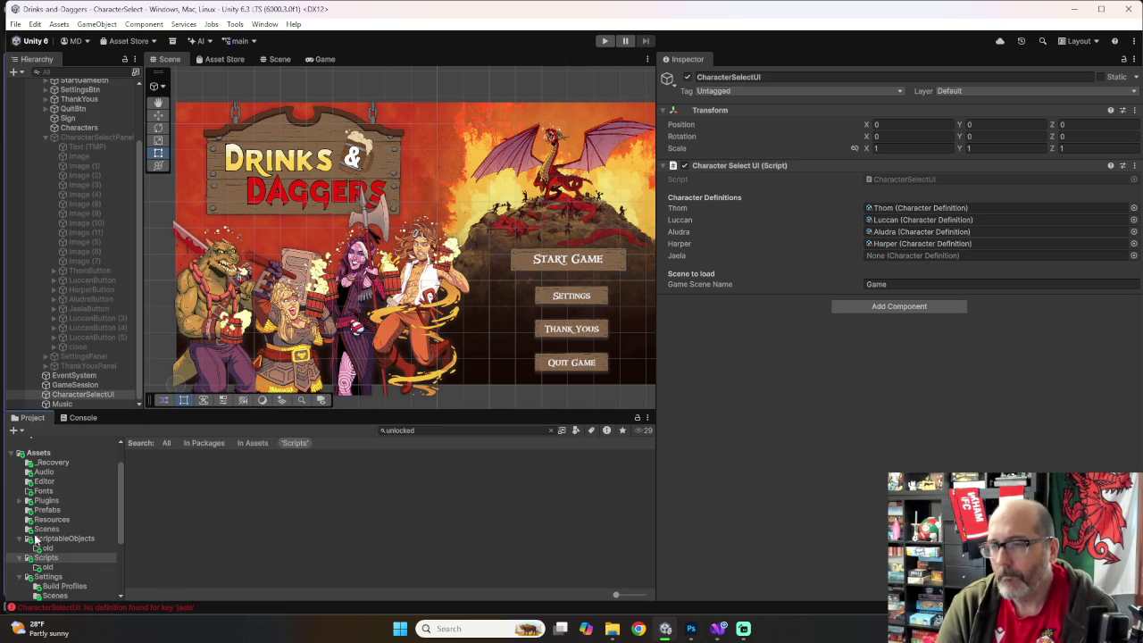
Step: Drag the Jaela asset from ScriptableObjects into CharacterSelectUI's Jaela slot, then enter Play mode
left_click(62, 538)
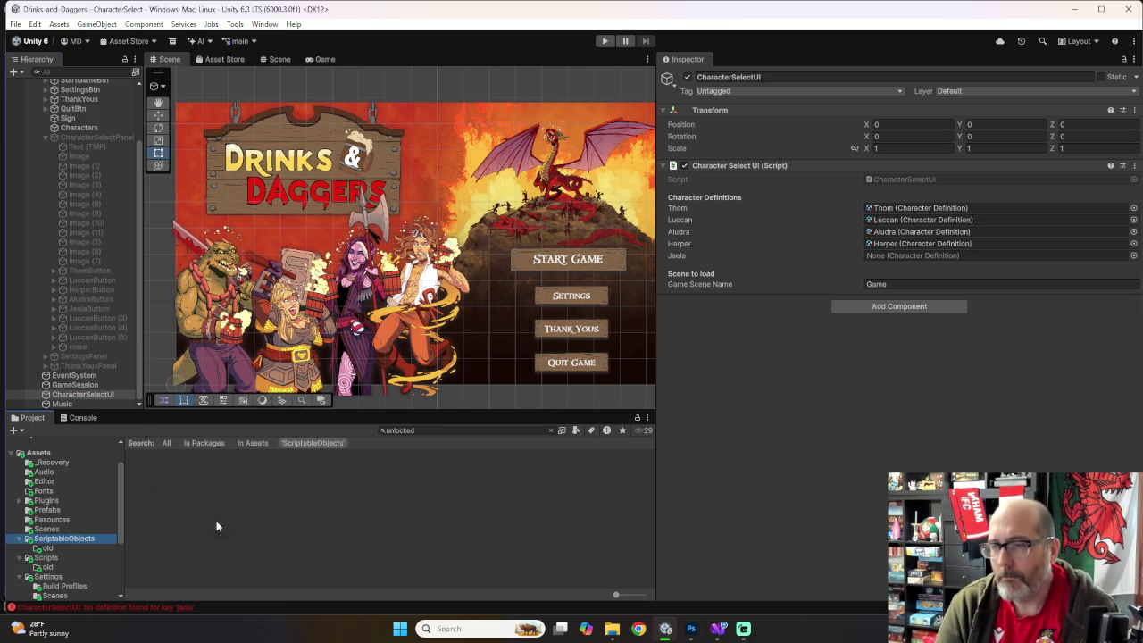
left_click(550, 430)
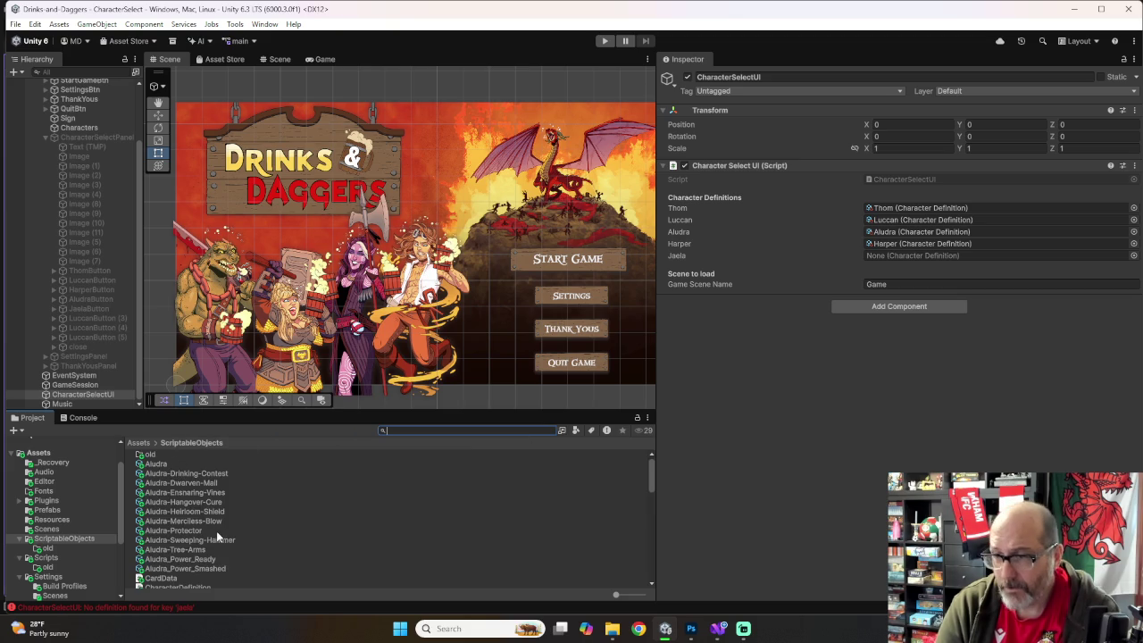
scroll(218, 531, "down", 10)
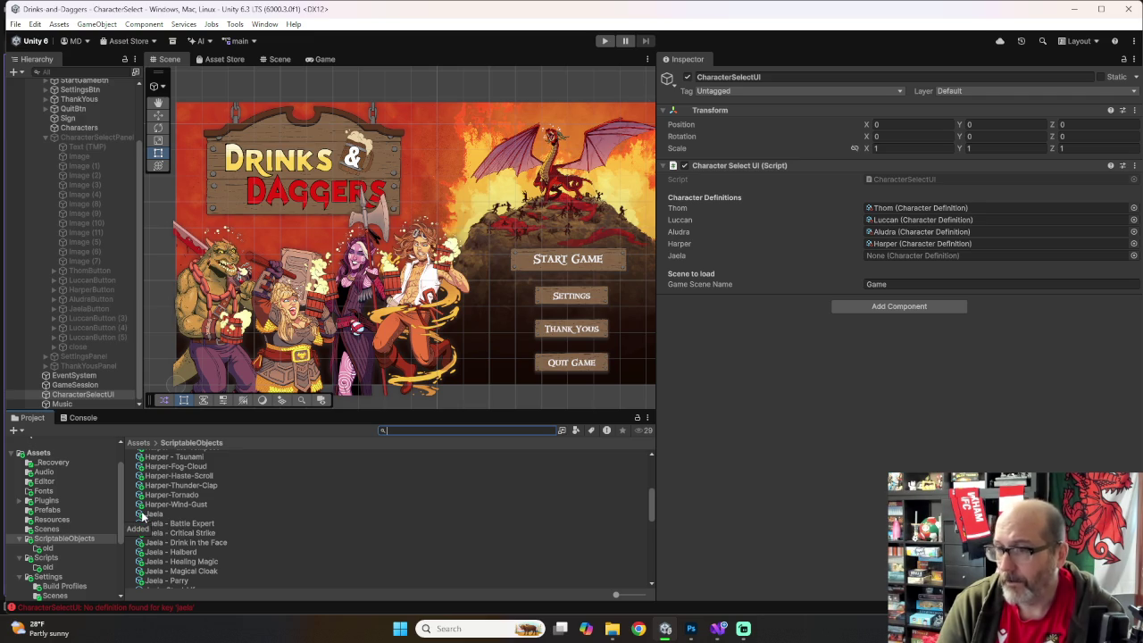
mouse_move(141, 516)
left_mouse_down()
mouse_move(702, 473)
mouse_move(855, 270)
mouse_move(908, 261)
left_mouse_up()
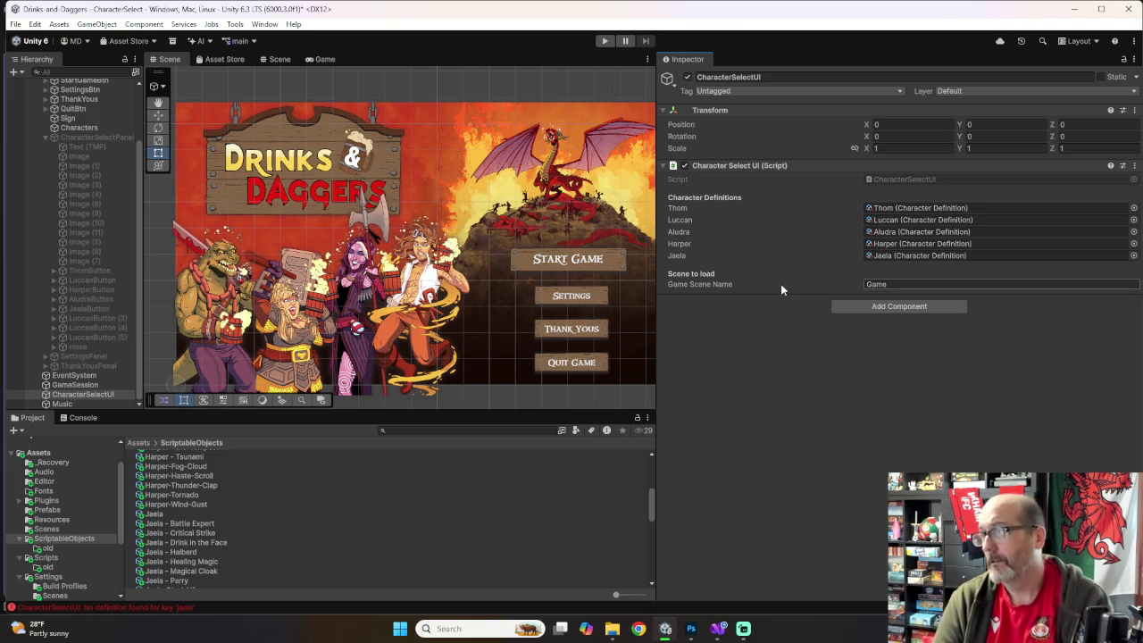
left_click(604, 41)
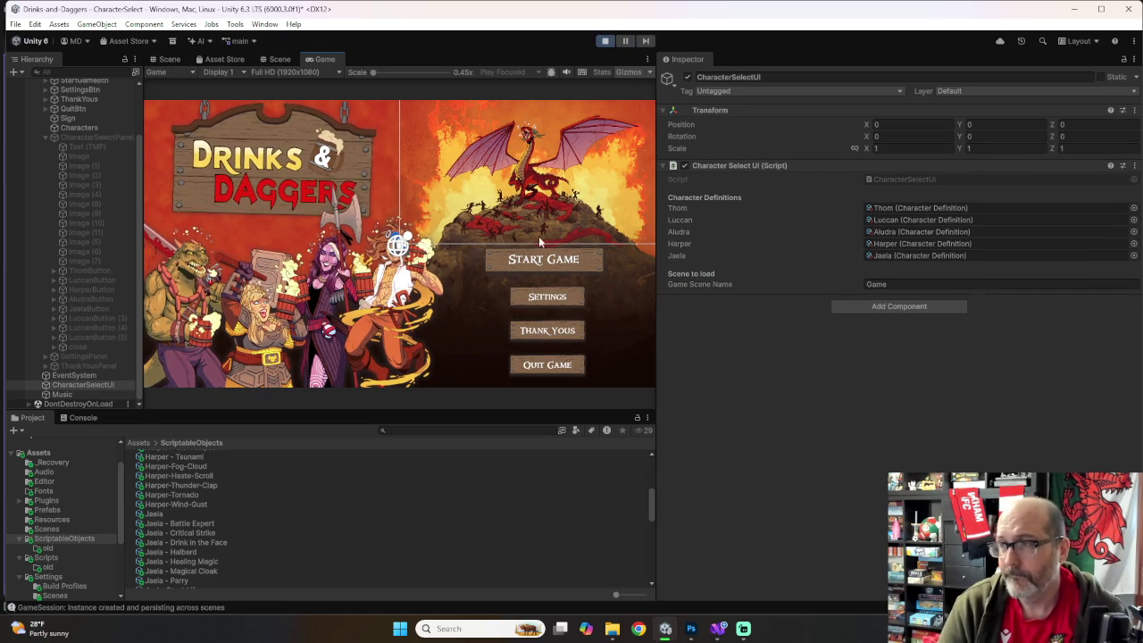
Step: Start Game, choose Jaela as the hero and Harper as the companion
left_click(535, 261)
left_click(320, 284)
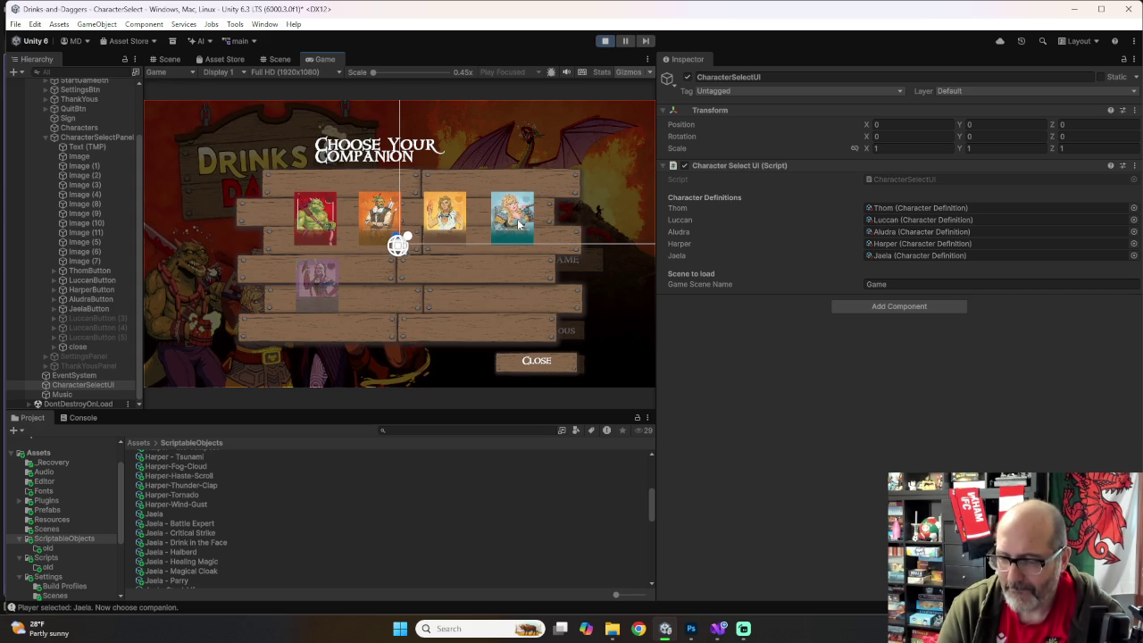
left_click(519, 224)
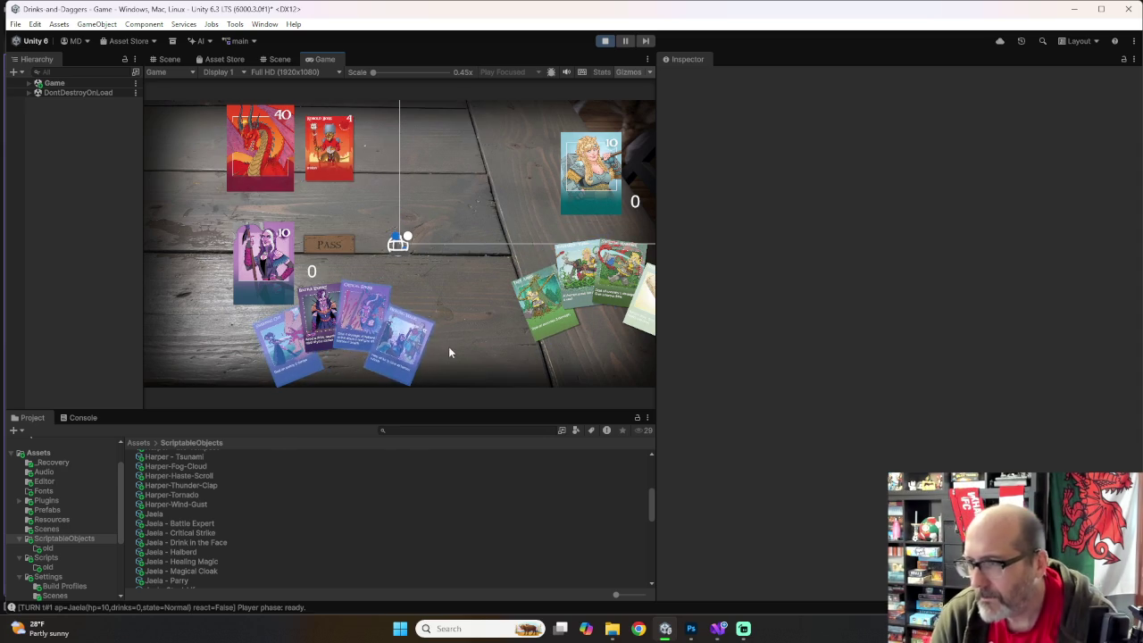
Step: Play Critical Strike and Battle Expert, attack the Acolyte minion, and pass the first two turns
left_click(354, 322)
left_click(331, 148)
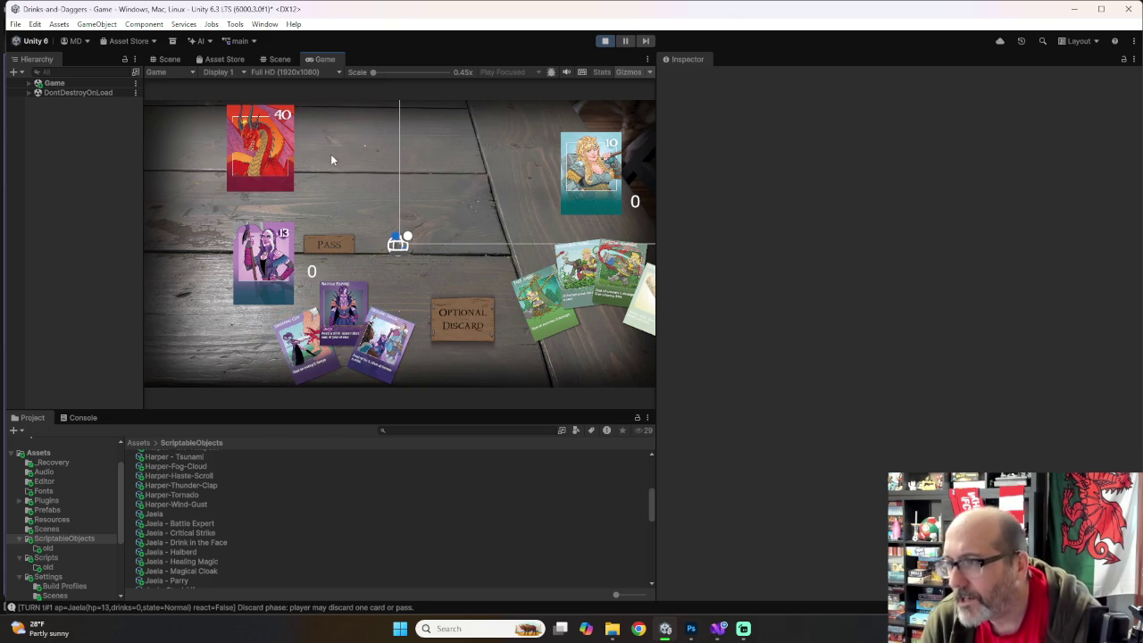
left_click(323, 246)
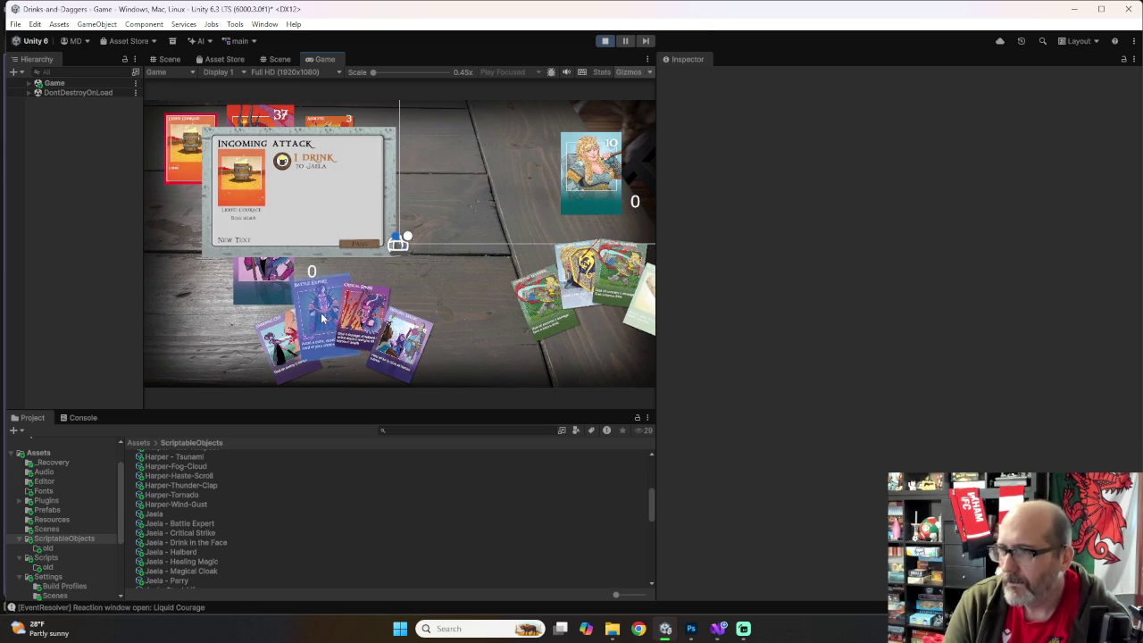
left_click_drag(308, 301, 251, 184)
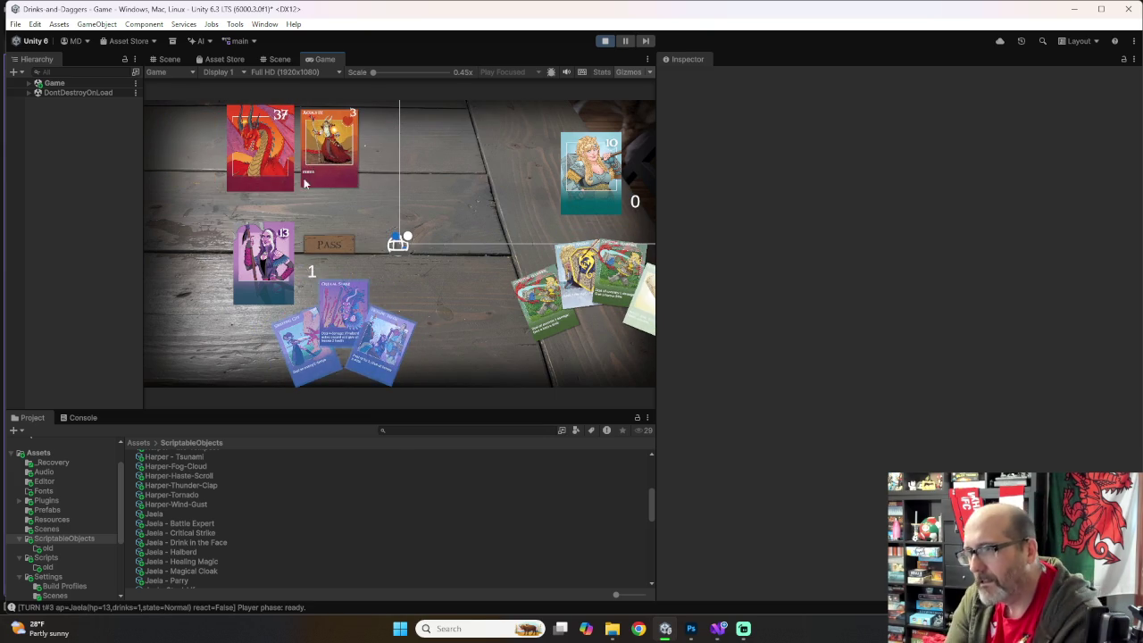
mouse_move(344, 313)
left_mouse_down()
mouse_move(335, 147)
mouse_move(351, 161)
left_mouse_up()
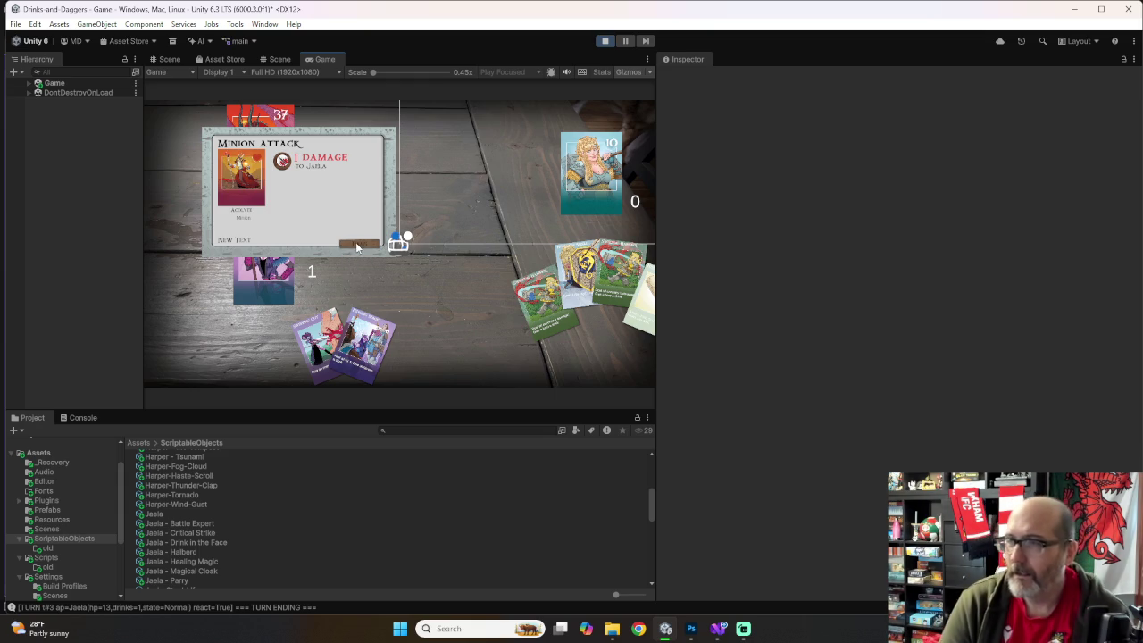
left_click(357, 247)
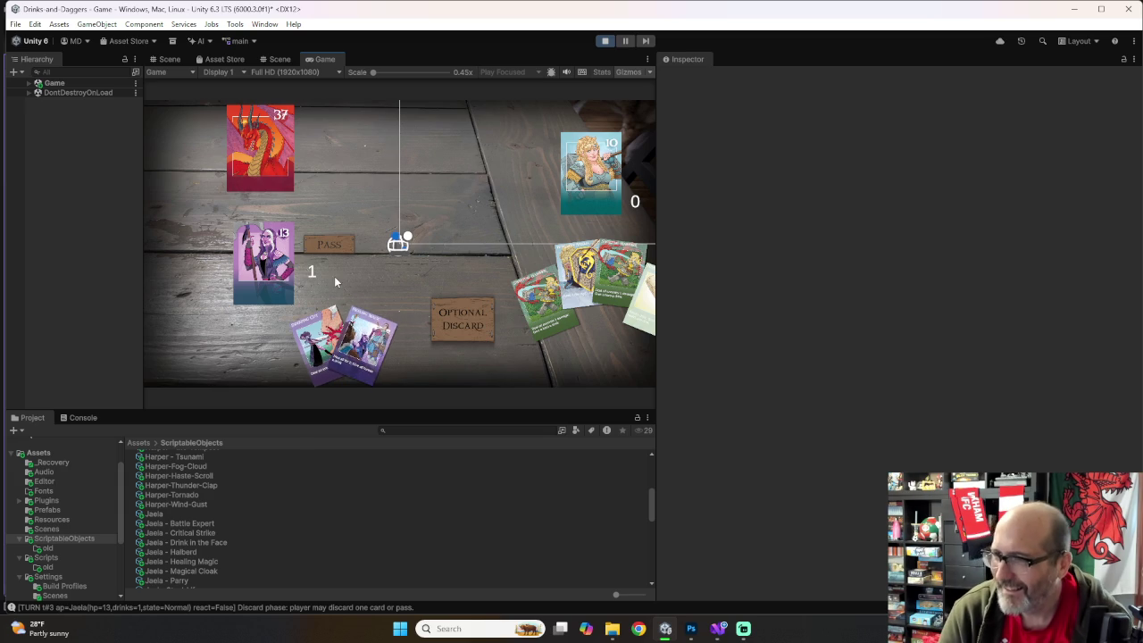
left_click(327, 243)
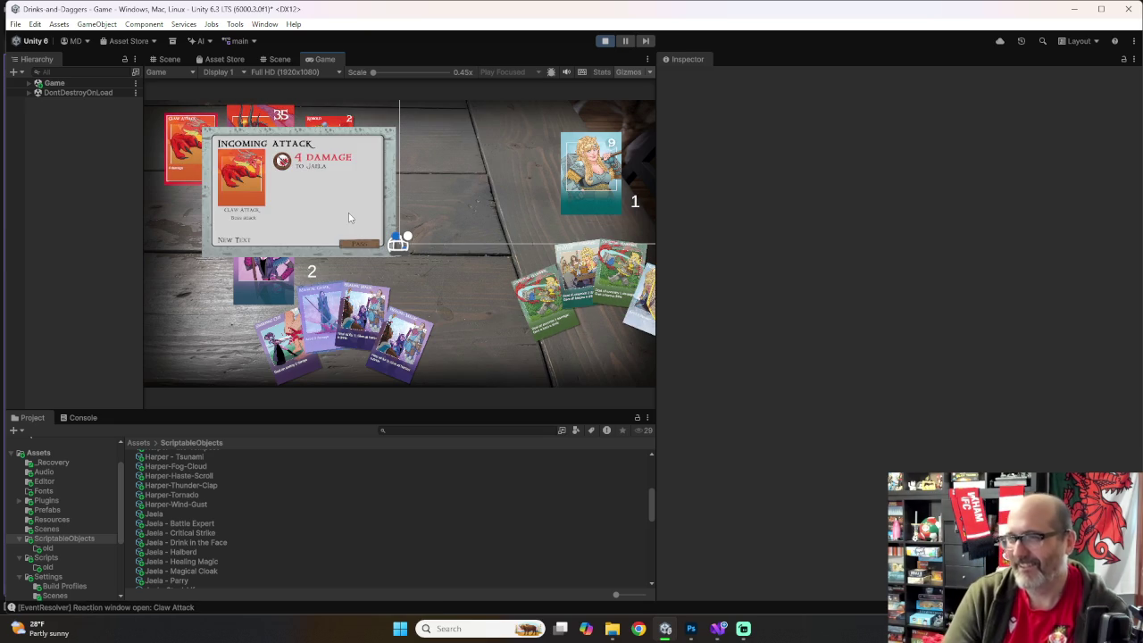
Step: Respond to an incoming attack, play a card on the Kobold minion, and discard the rightmost card
left_click(328, 326)
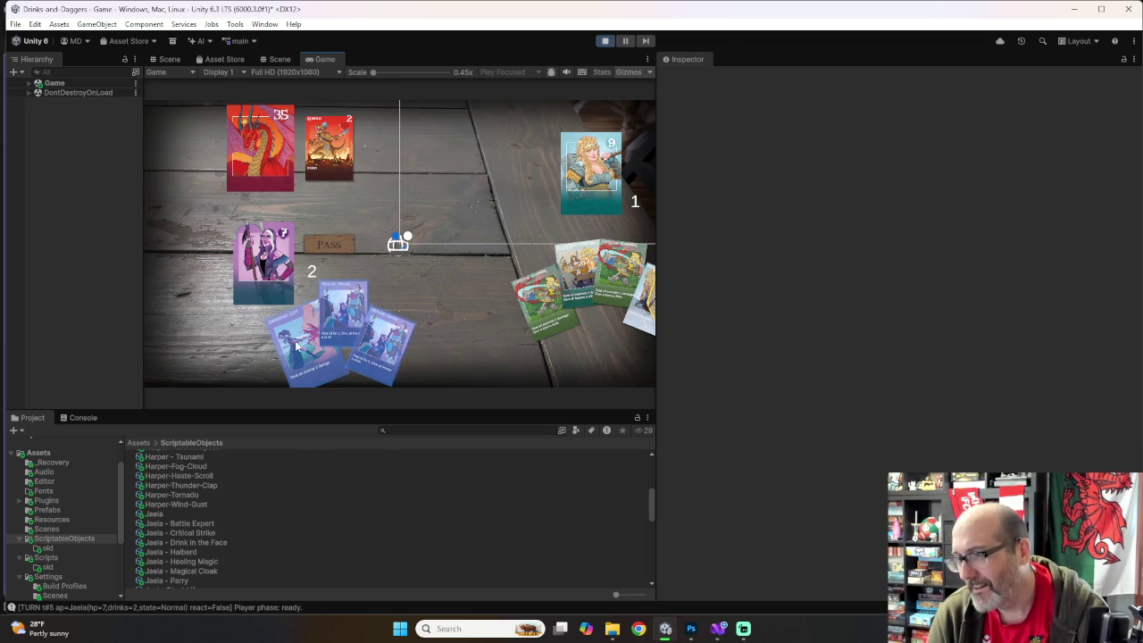
left_click_drag(349, 309, 320, 156)
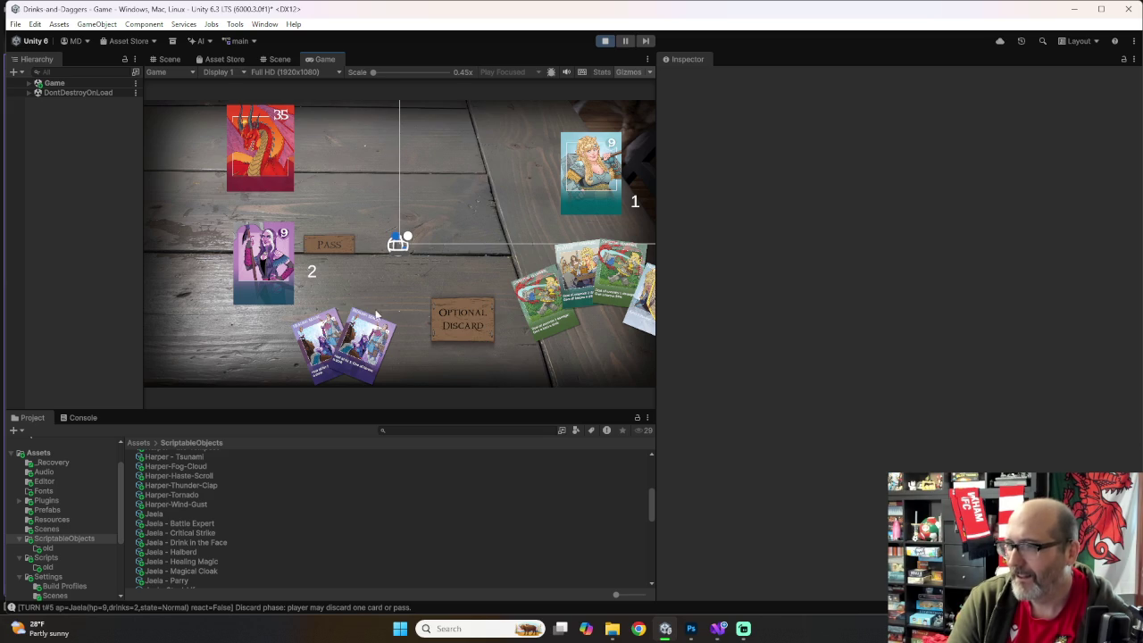
left_click_drag(377, 314, 469, 331)
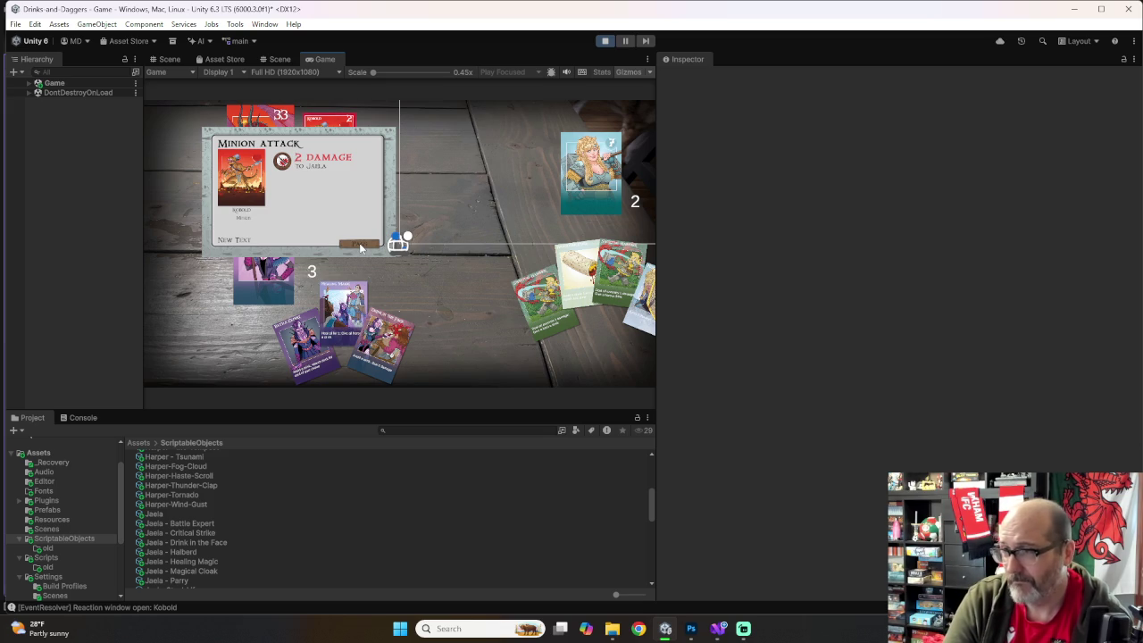
Step: Resolve the minion attack, pass, drain the dragon to 29 HP with Steal Life, and pass again
left_click(361, 248)
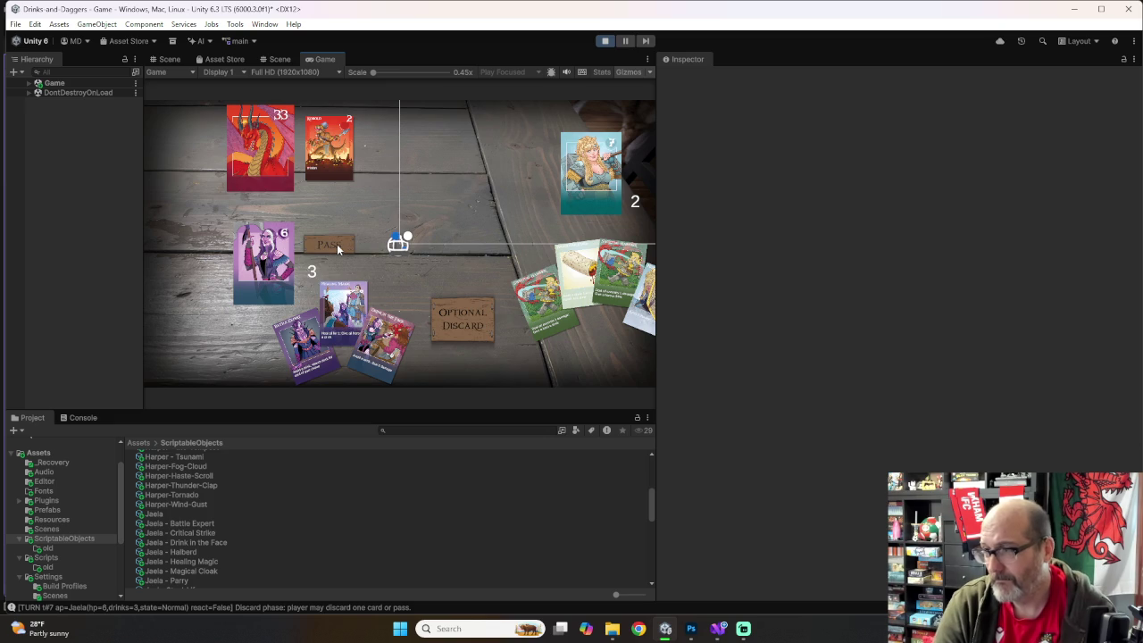
left_click(337, 244)
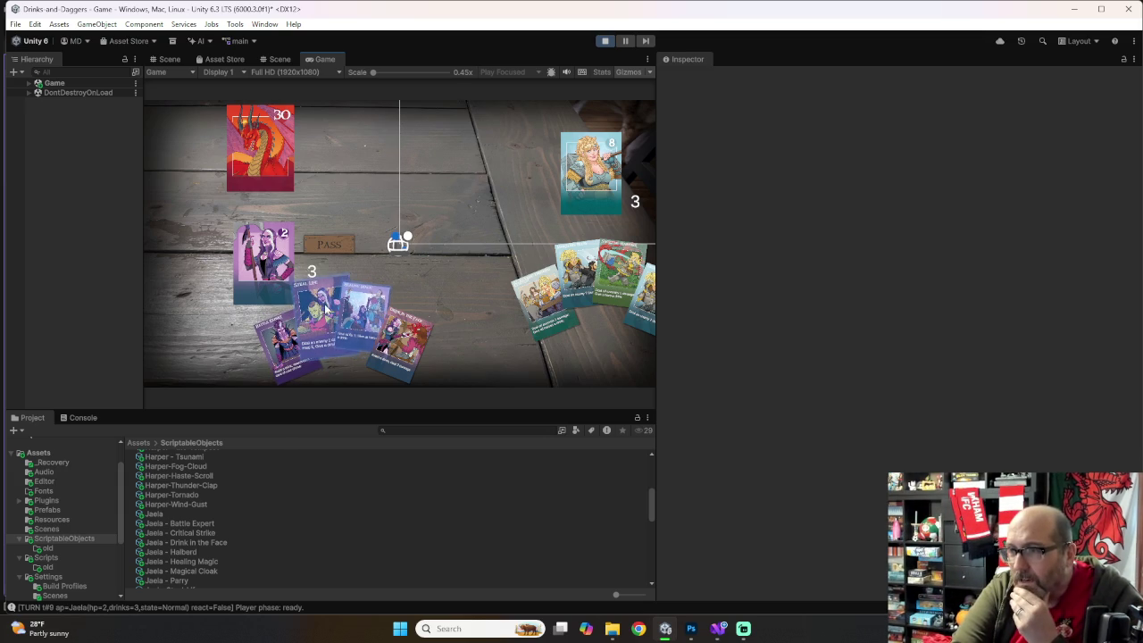
left_click_drag(312, 321, 264, 151)
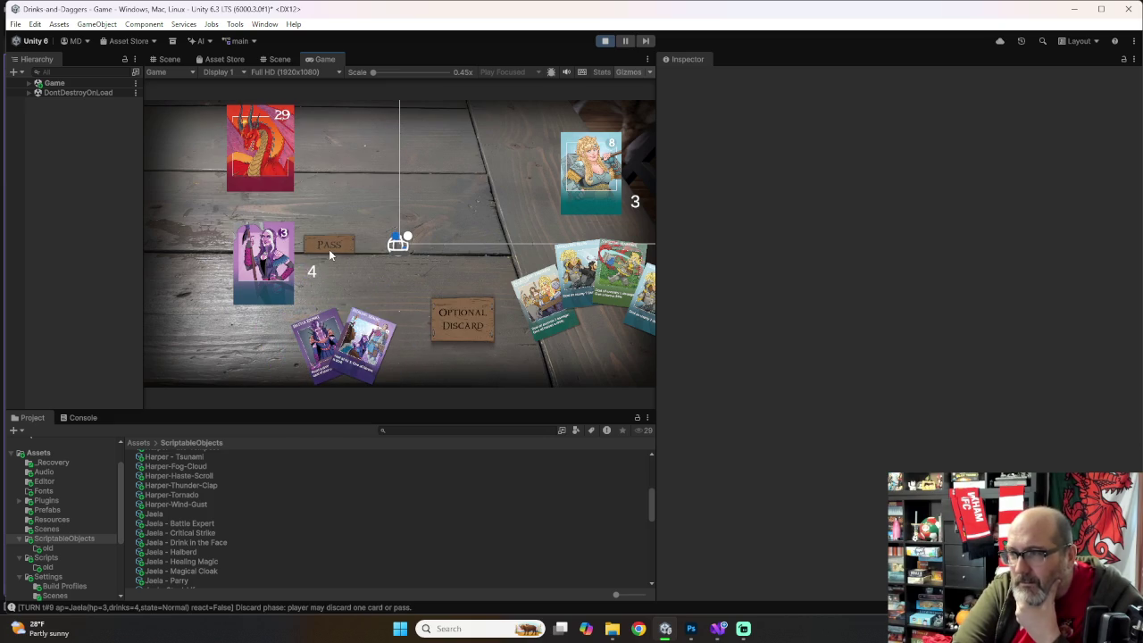
left_click(332, 249)
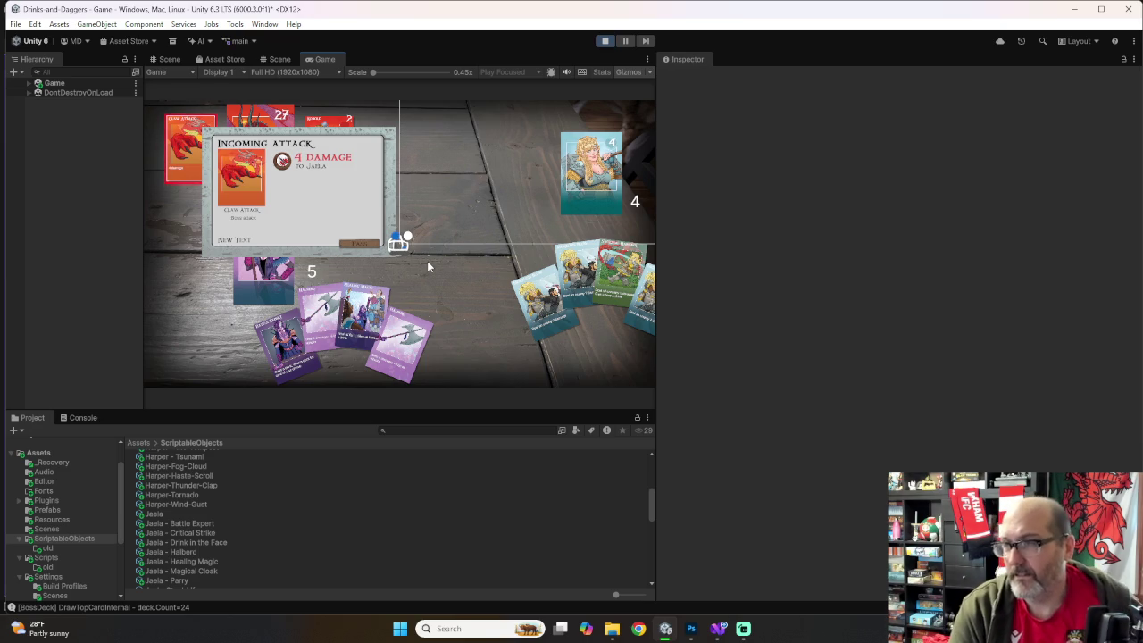
Step: Over two turns, put the axe into play, answer an attack with Battle Expert, and hit the dragon
left_click(359, 243)
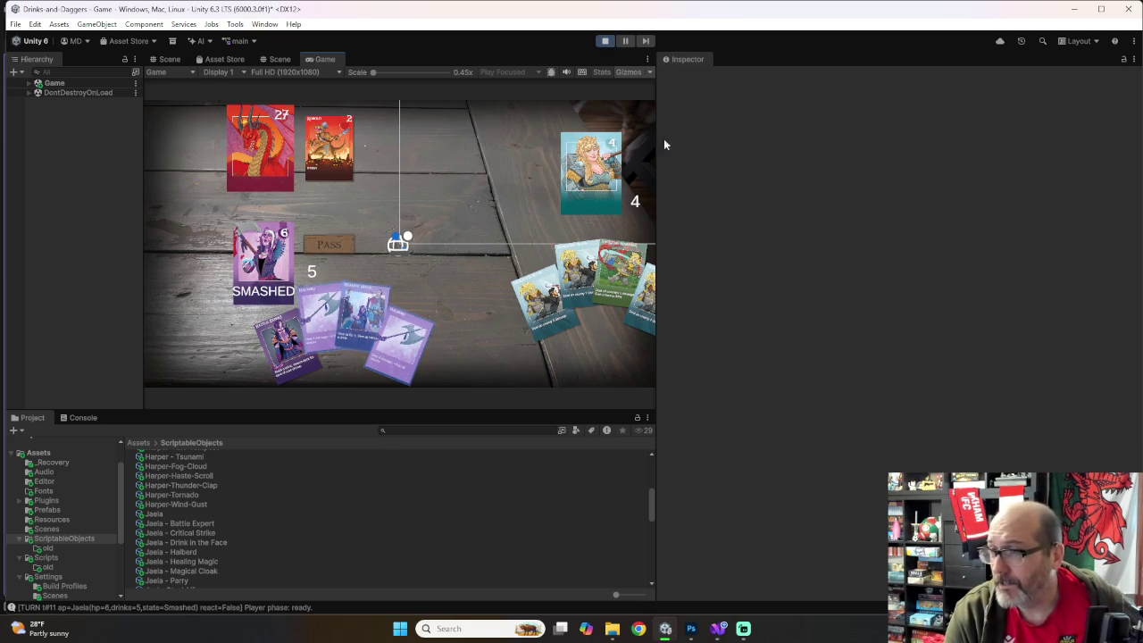
left_click(399, 362)
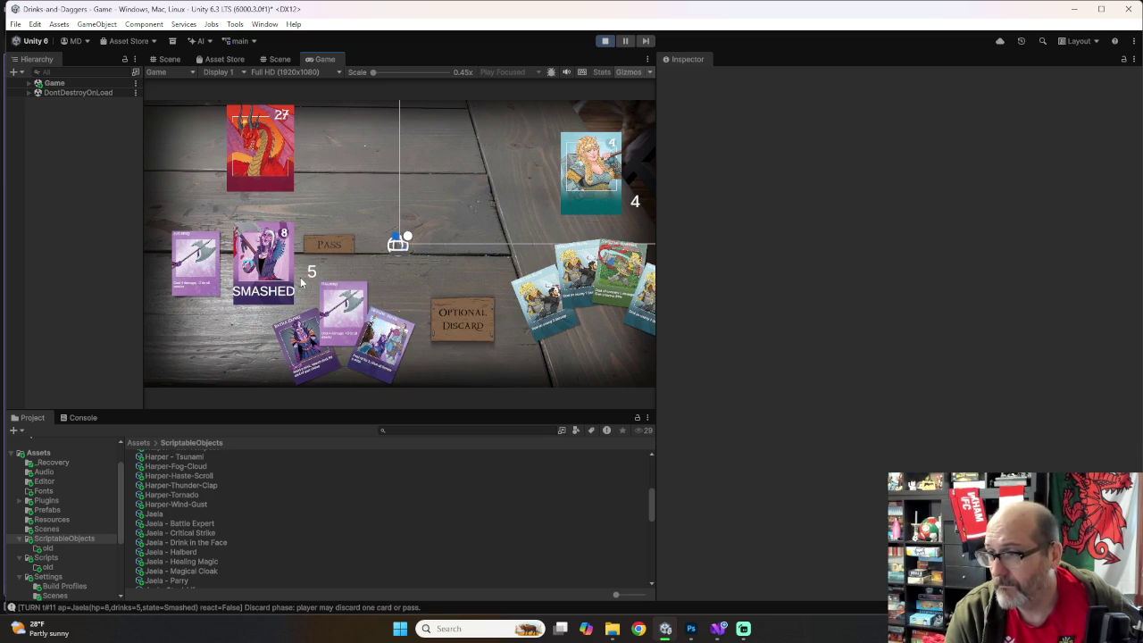
left_click(328, 246)
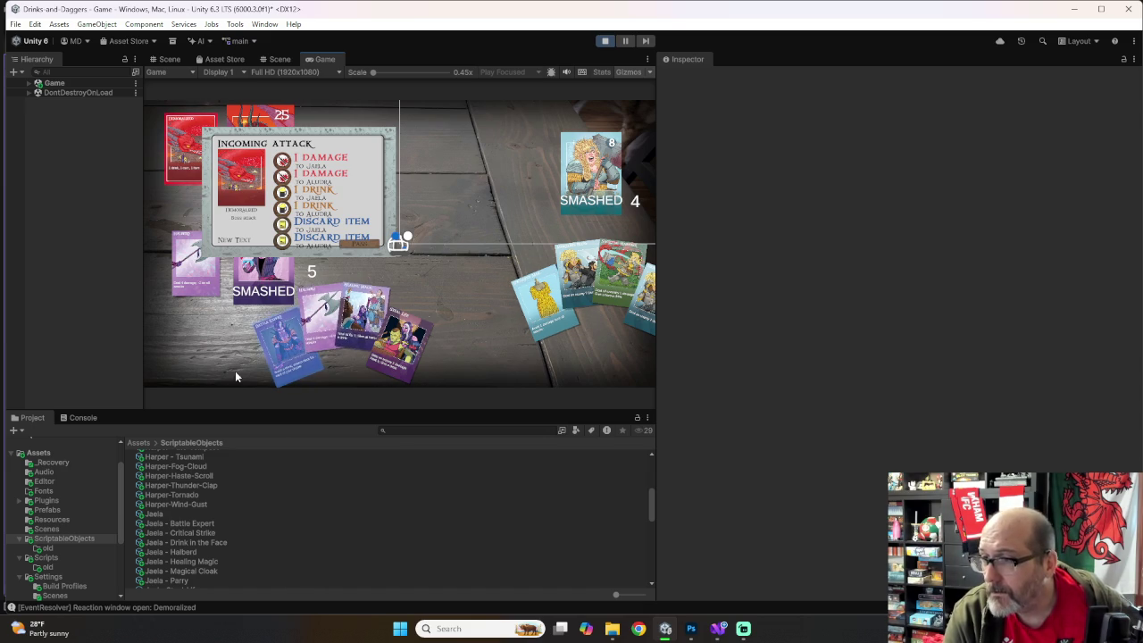
left_click(286, 361)
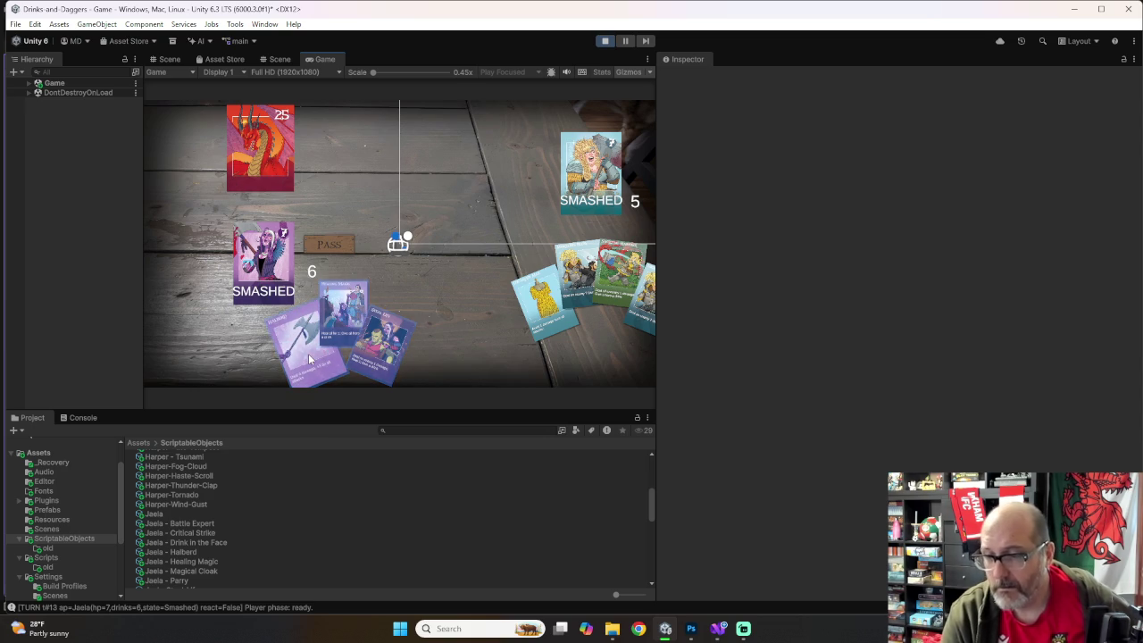
left_click_drag(310, 360, 270, 260)
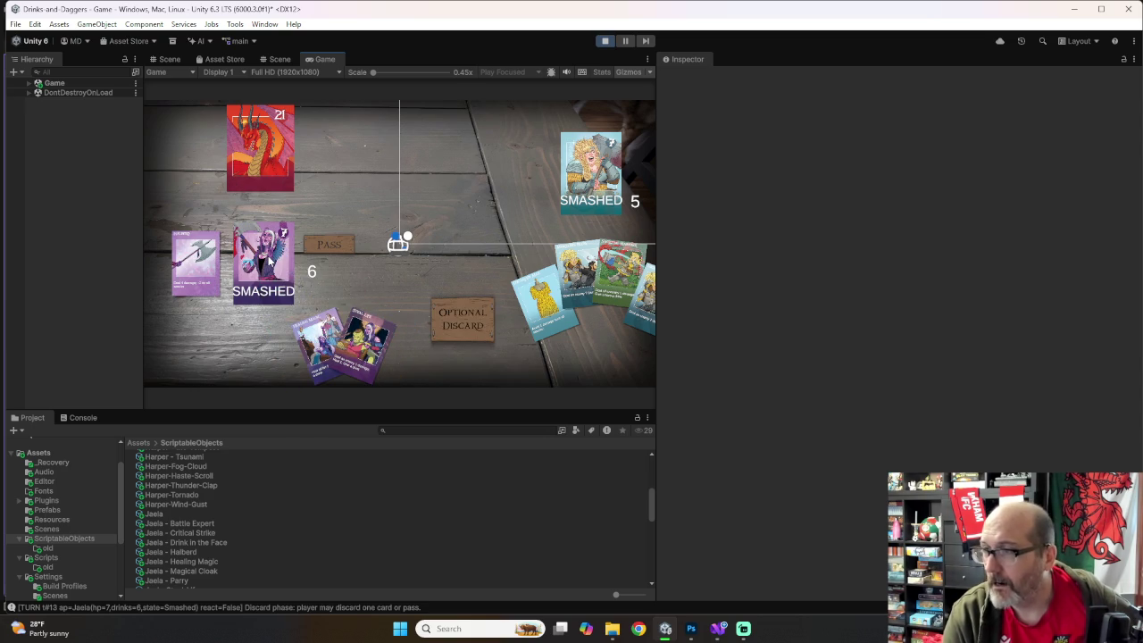
left_click(313, 241)
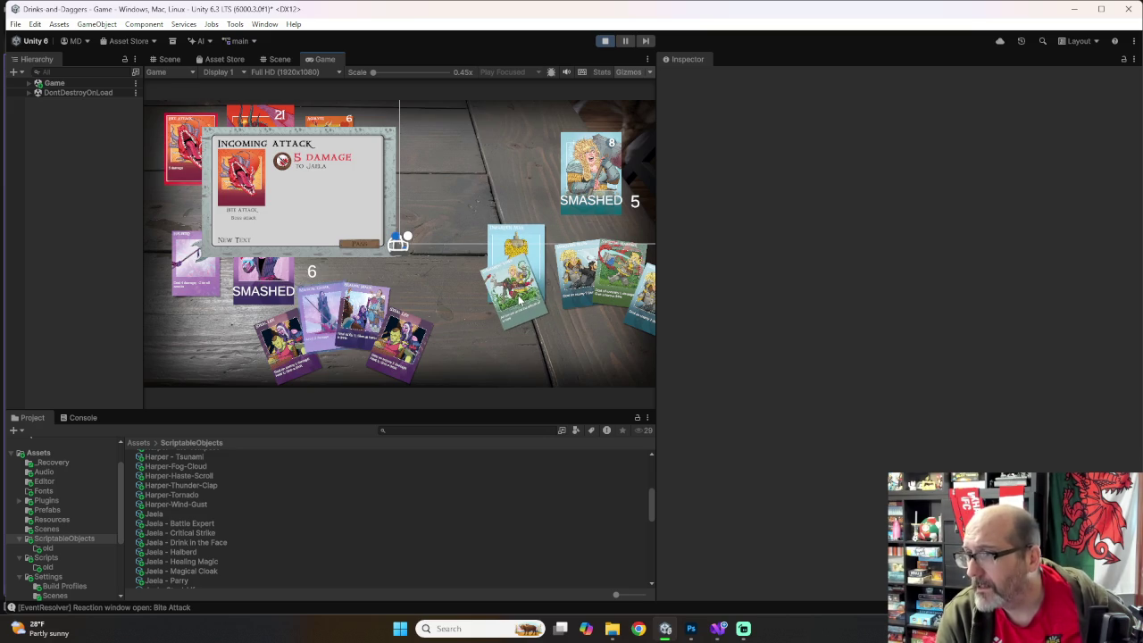
Step: Counter the next attack, heal Jaela with Healing Magic, and pass with the dragon at 21 HP
left_click_drag(519, 302, 500, 299)
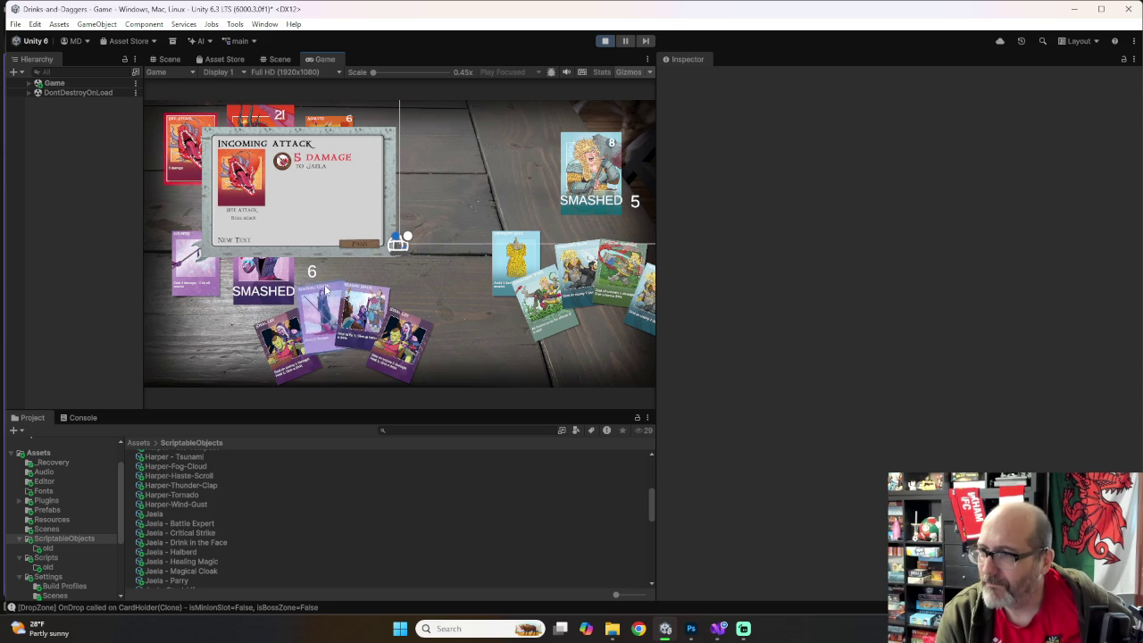
left_click_drag(320, 308, 236, 179)
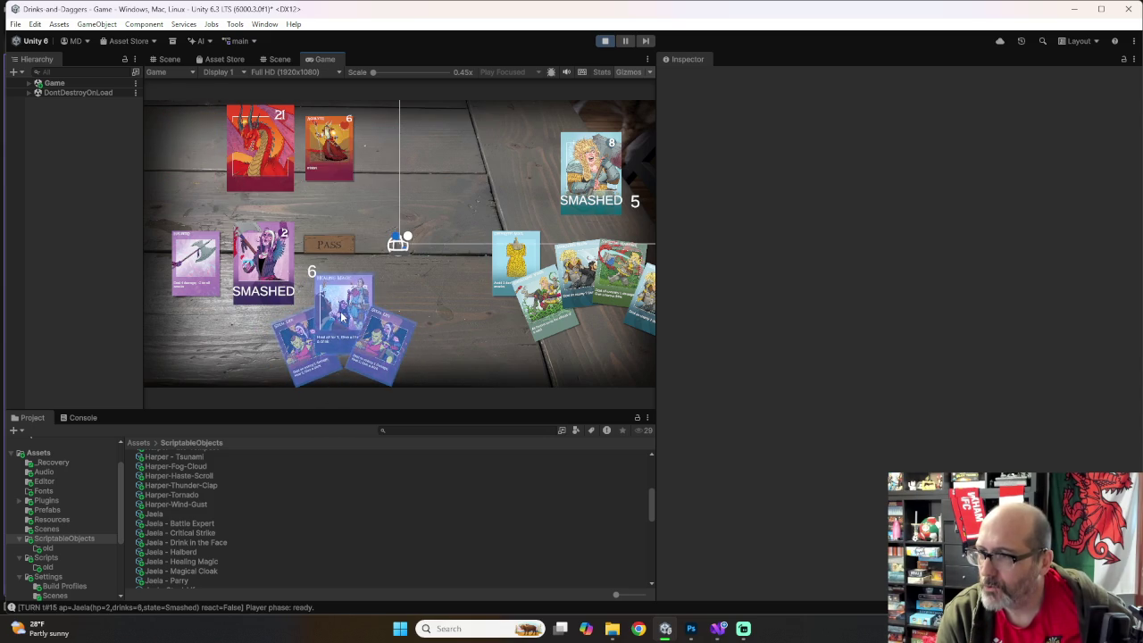
left_click_drag(340, 319, 265, 266)
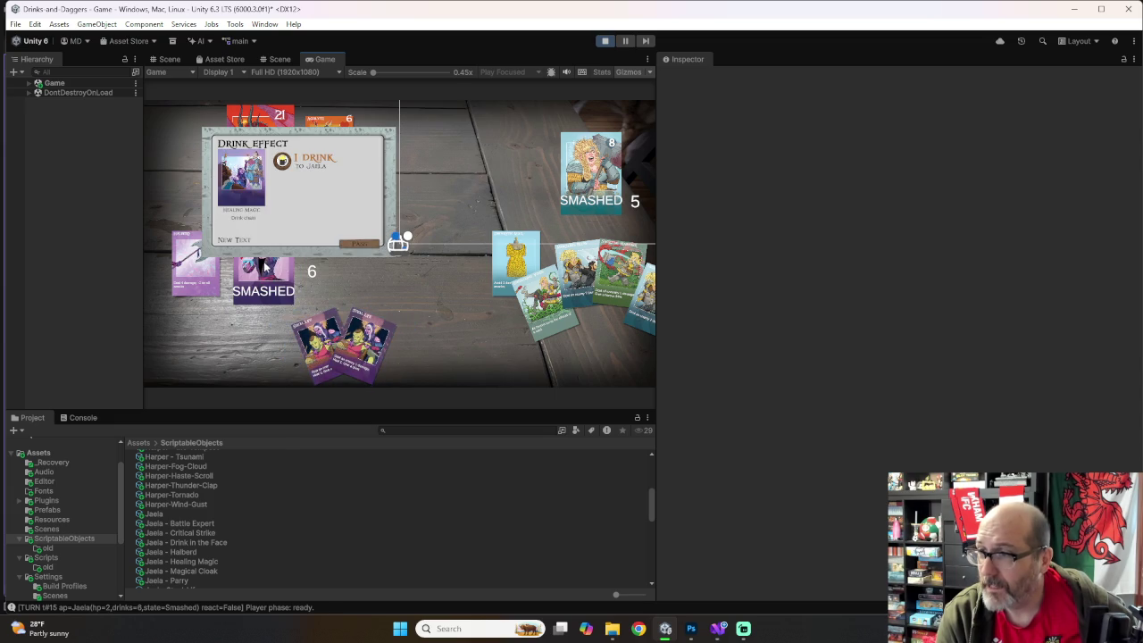
left_click(361, 248)
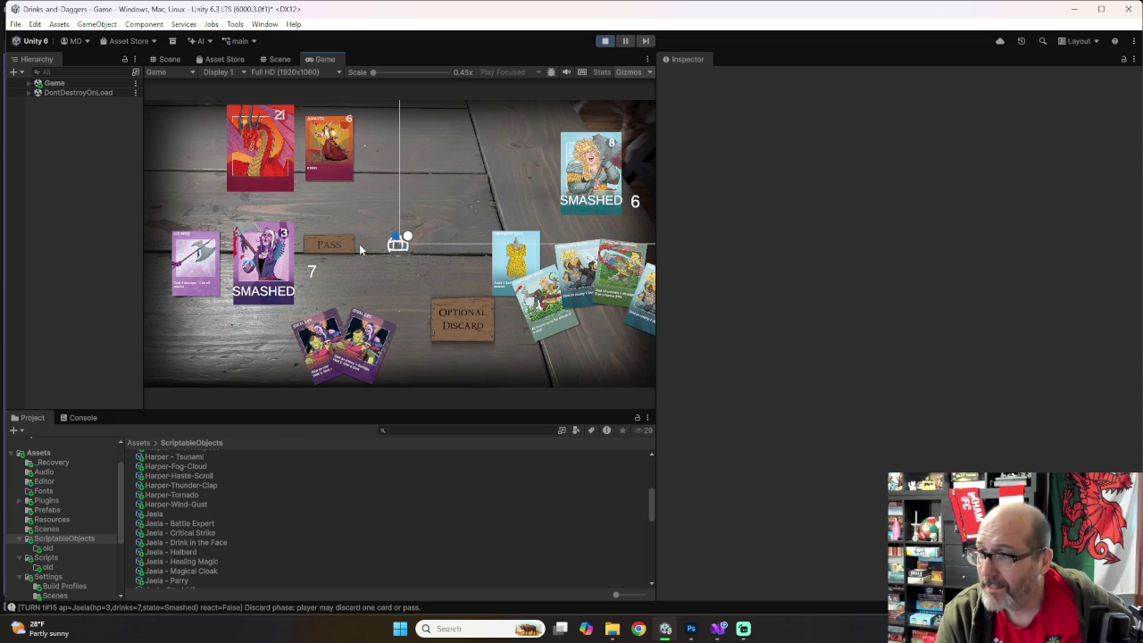
left_click(352, 247)
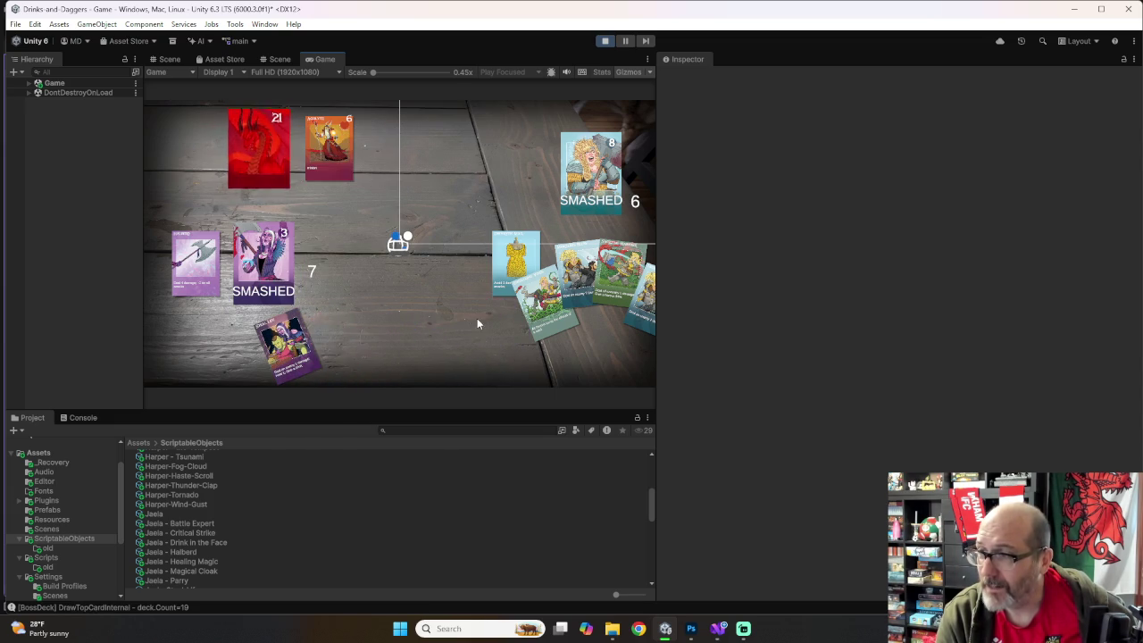